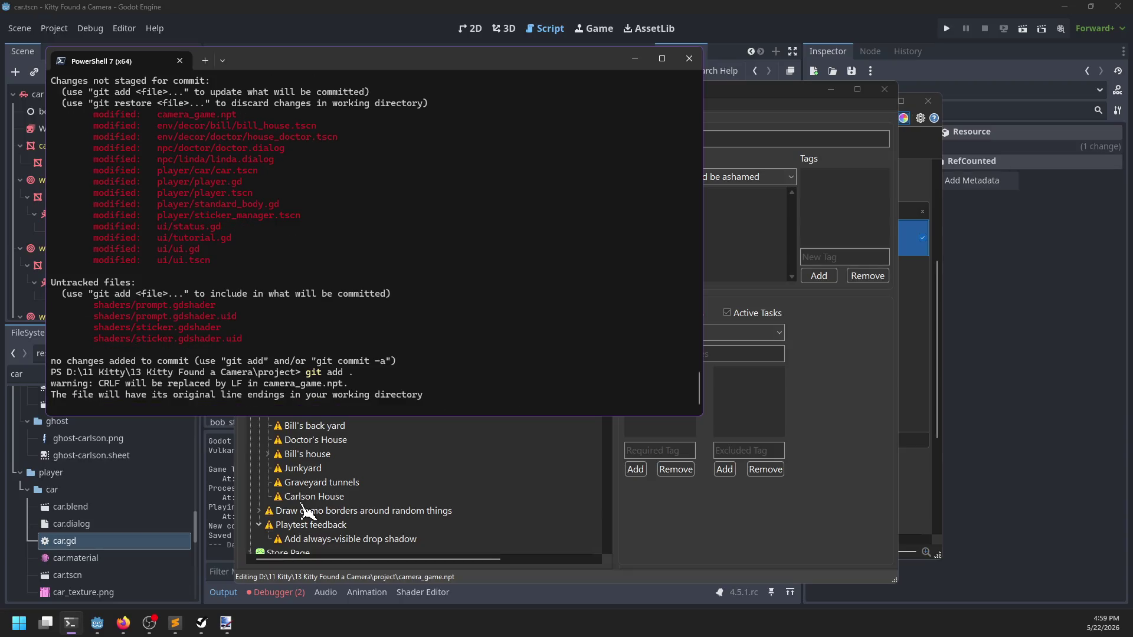
Step: Commit the project changes as "Ambient tutorials" and push them to the remote master branch
{"action": "type", "text": "git c"}
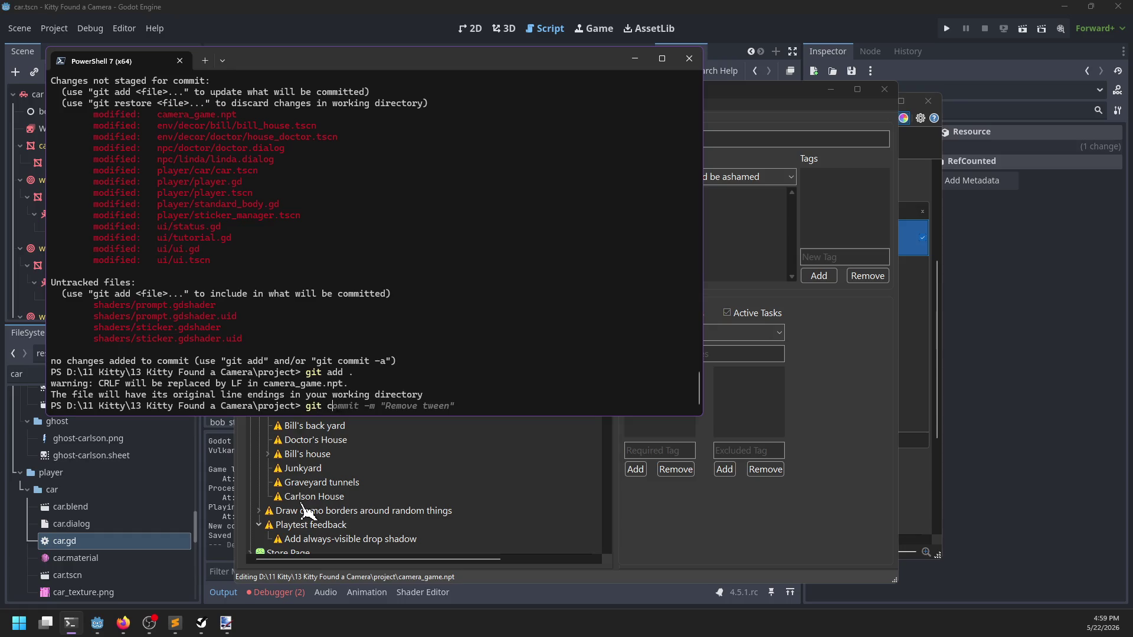
{"action": "type", "text": "ommit -m \"Ambi"}
{"action": "key", "text": "Return"}
{"action": "type", "text": "git push"}
{"action": "key", "text": "Return"}
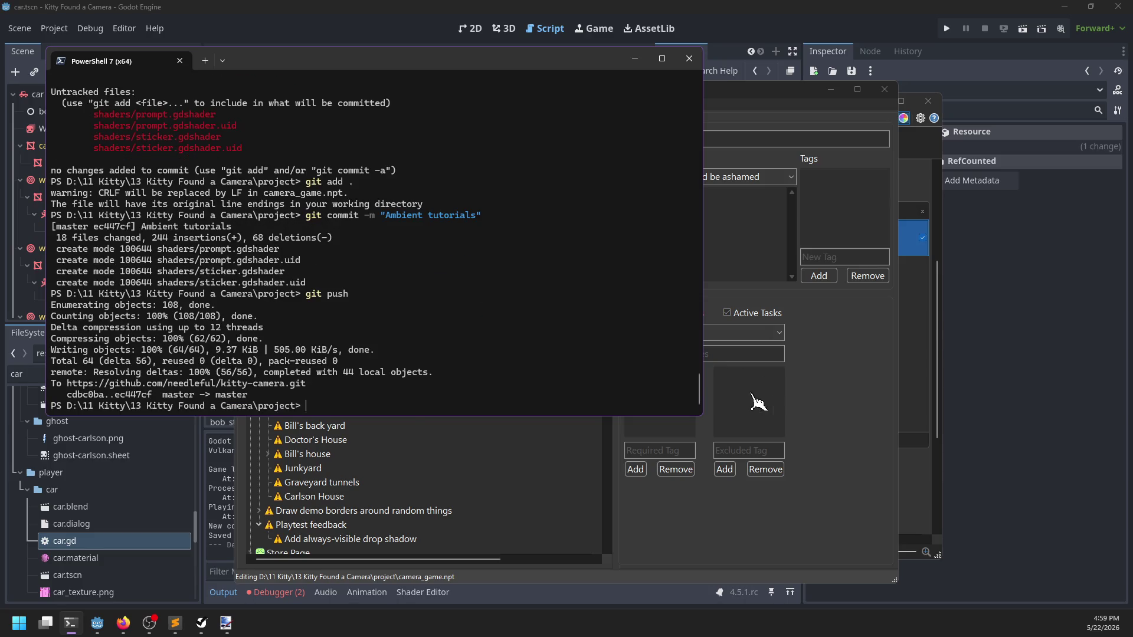
{"action": "left_click", "coordinate": [816, 407]}
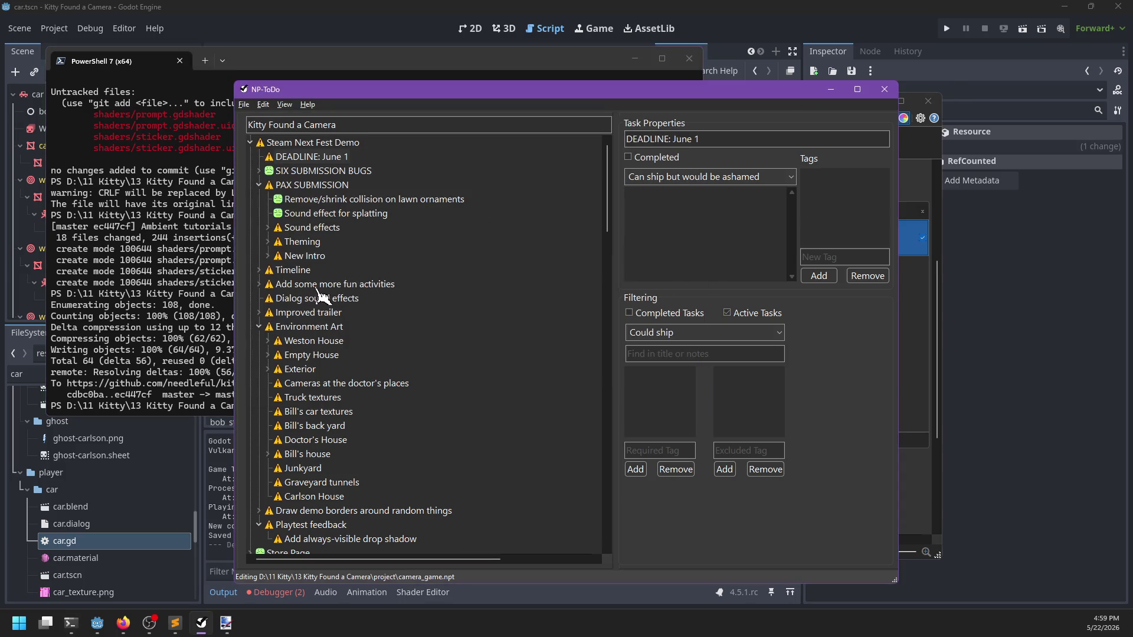
Step: Expand the New Intro, Theming and Sound effects task groups and view the Custom progress bar task
{"action": "left_click", "coordinate": [268, 256]}
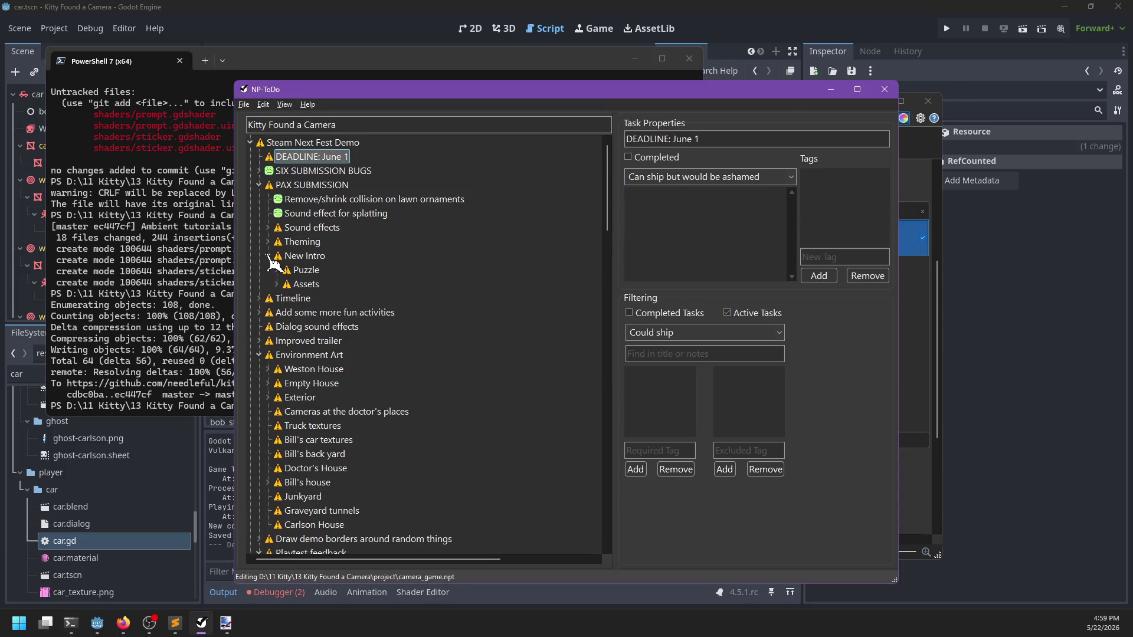
{"action": "left_click", "coordinate": [268, 242]}
{"action": "left_click", "coordinate": [313, 256]}
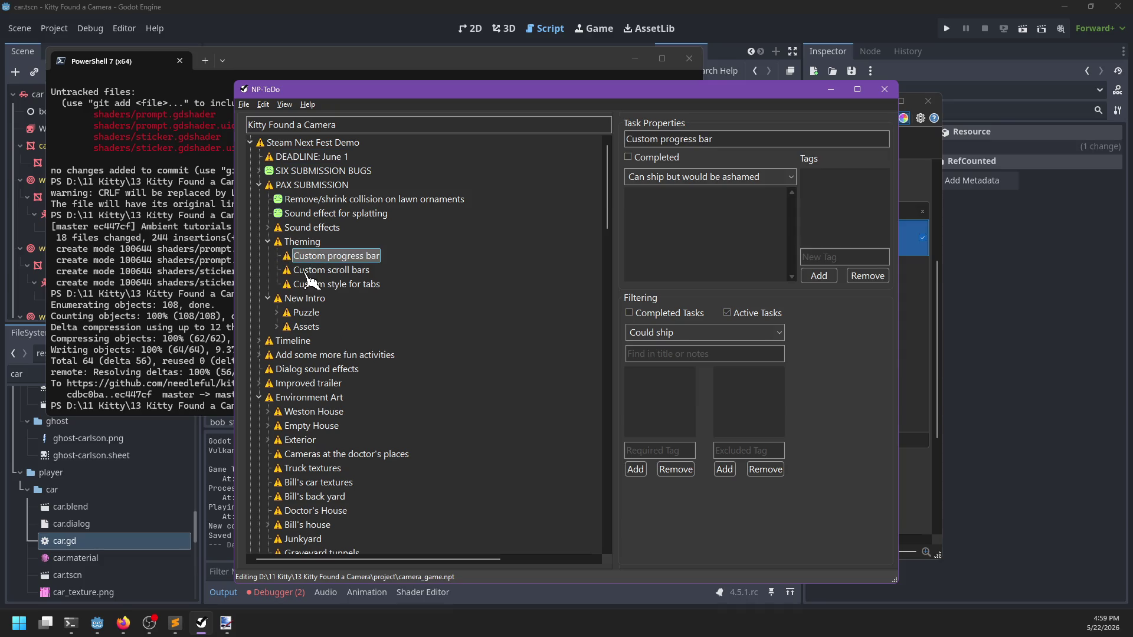
{"action": "left_click", "coordinate": [268, 228]}
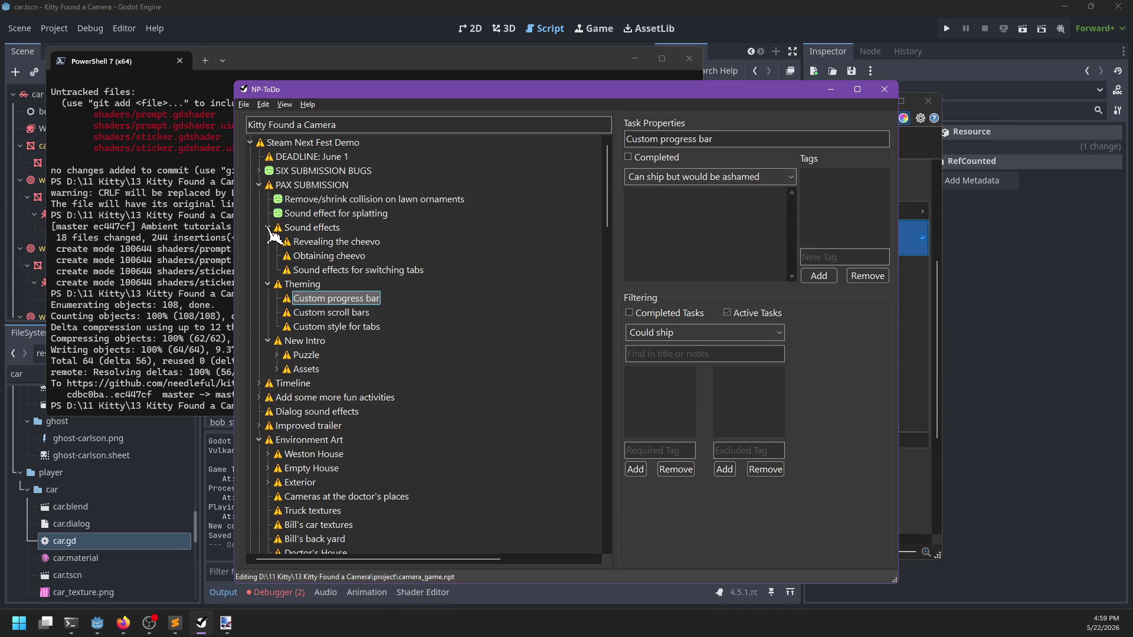
{"action": "scroll", "coordinate": [370, 303], "scroll_direction": "down", "scroll_amount": 4}
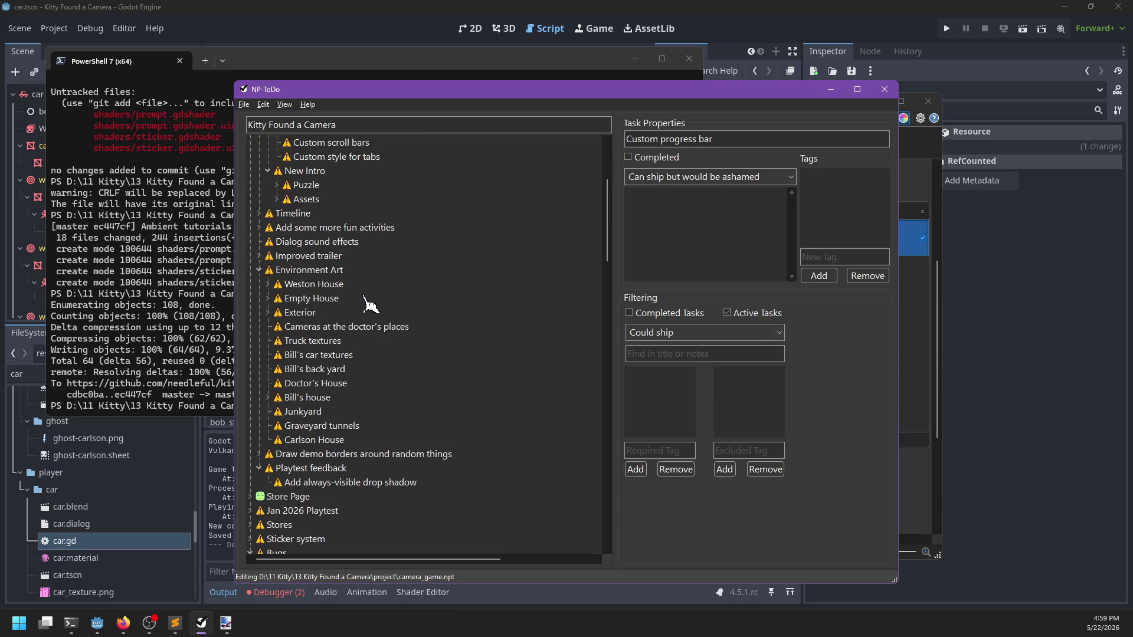
{"action": "scroll", "coordinate": [370, 304], "scroll_direction": "up", "scroll_amount": 4}
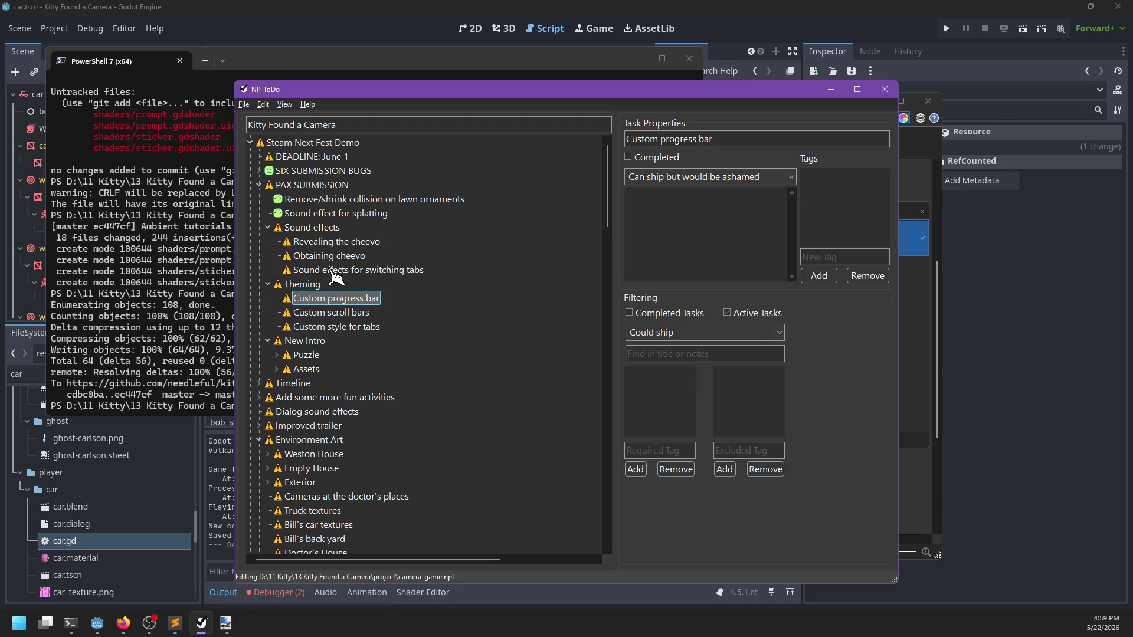
{"action": "scroll", "coordinate": [321, 254], "scroll_direction": "down", "scroll_amount": 2}
{"action": "scroll", "coordinate": [320, 253], "scroll_direction": "down", "scroll_amount": 2}
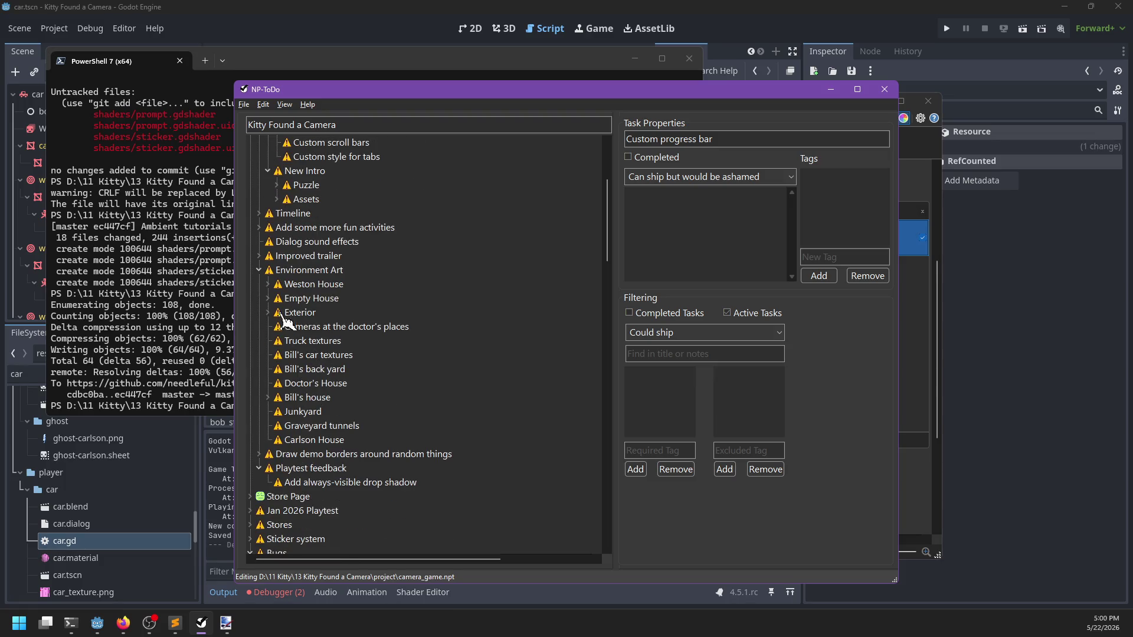
Step: Peek at the Weston House subtasks, then review the two cheevo tasks and the tab-switching sound task
{"action": "left_click", "coordinate": [268, 284]}
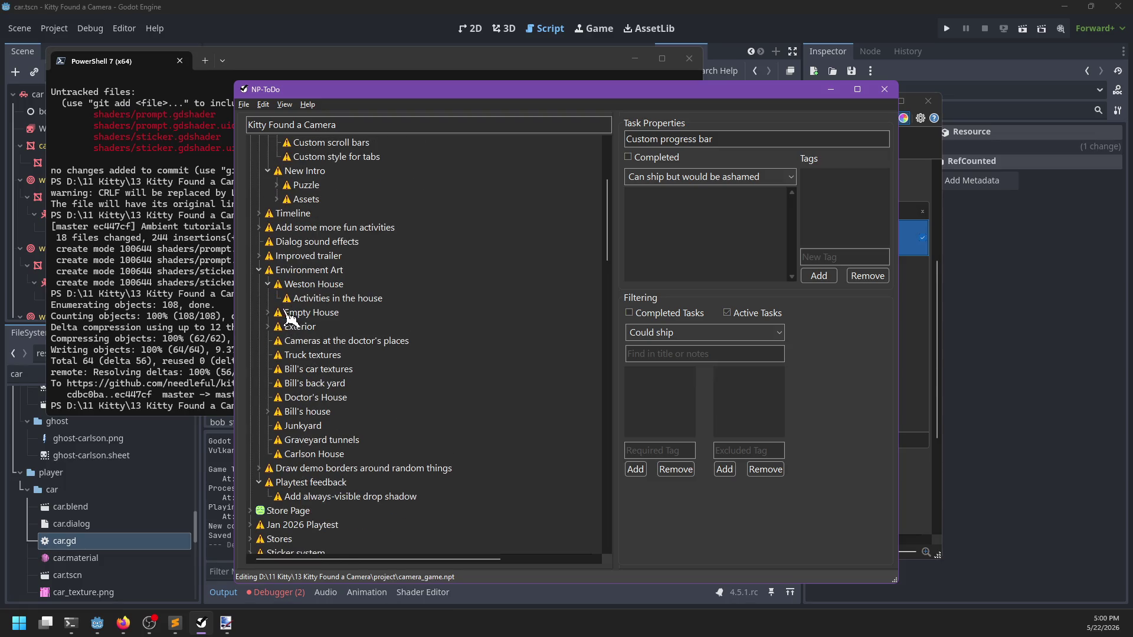
{"action": "left_click", "coordinate": [268, 284]}
{"action": "scroll", "coordinate": [377, 330], "scroll_direction": "up", "scroll_amount": 4}
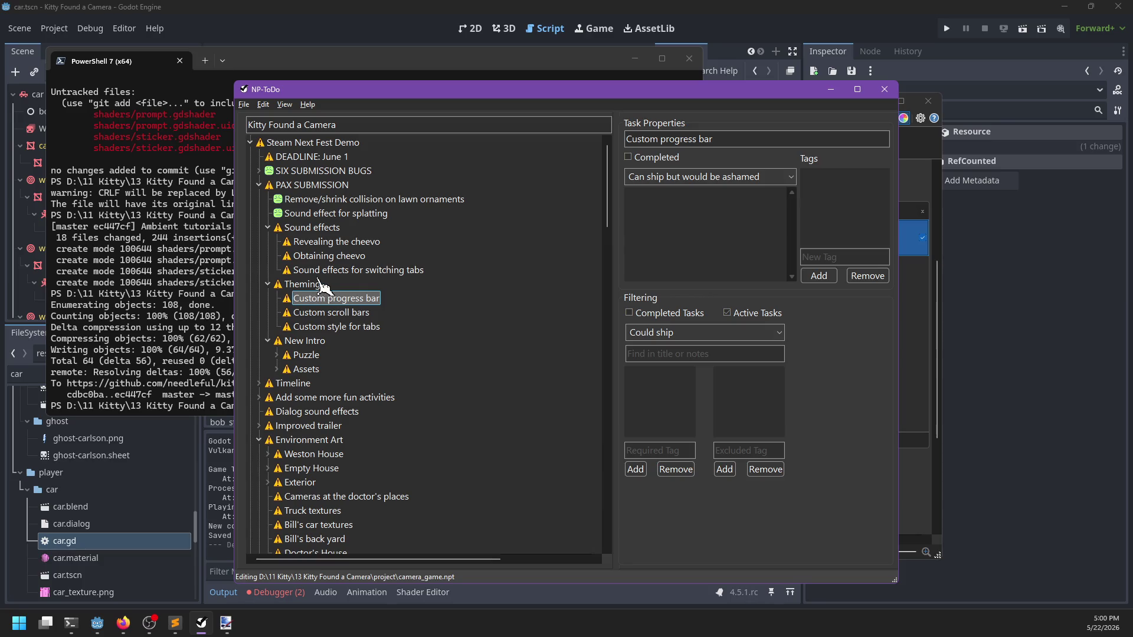
{"action": "left_click", "coordinate": [328, 243]}
{"action": "left_click", "coordinate": [349, 257]}
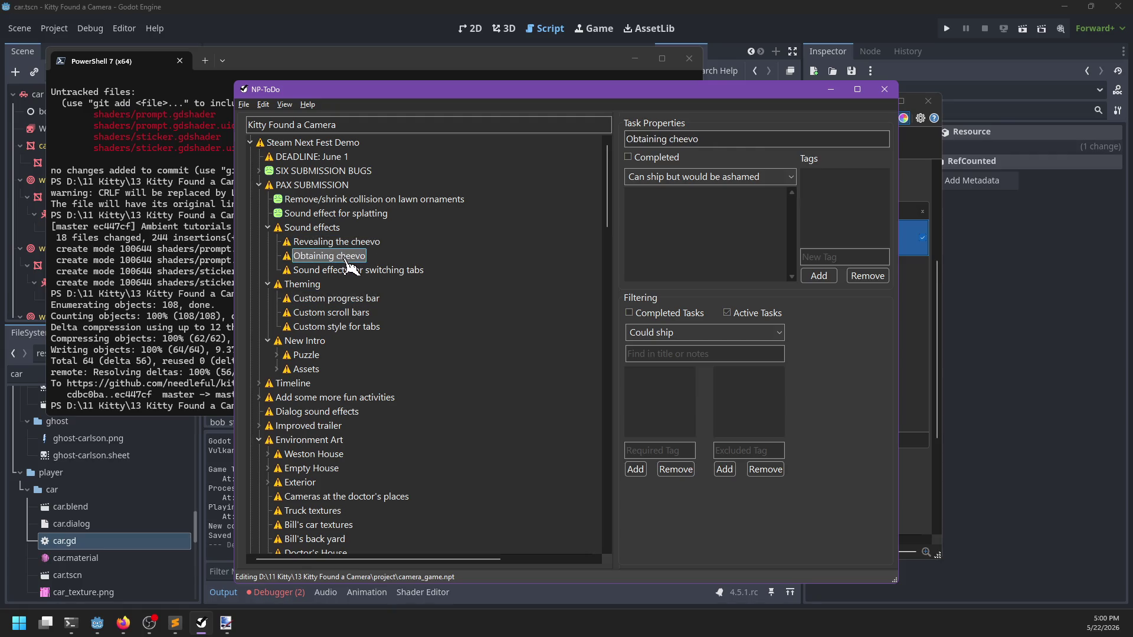
{"action": "left_click", "coordinate": [351, 271]}
{"action": "left_click", "coordinate": [269, 228]}
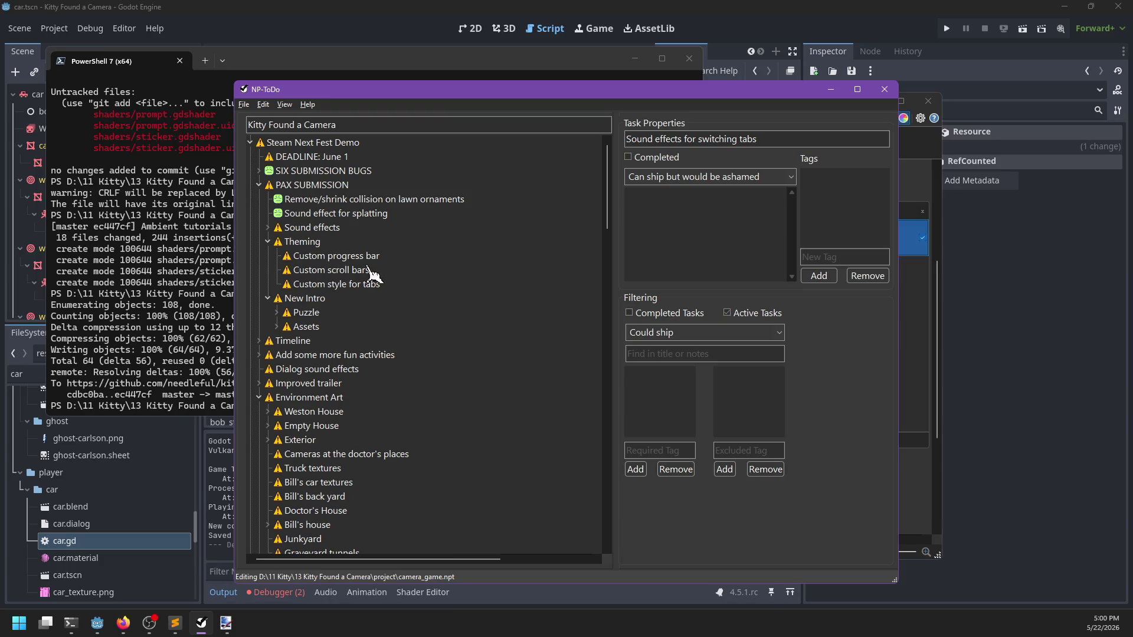
Step: Collapse Environment Art and open the Add always-visible drop shadow task under Playtest feedback
{"action": "scroll", "coordinate": [332, 406], "scroll_direction": "down", "scroll_amount": 3}
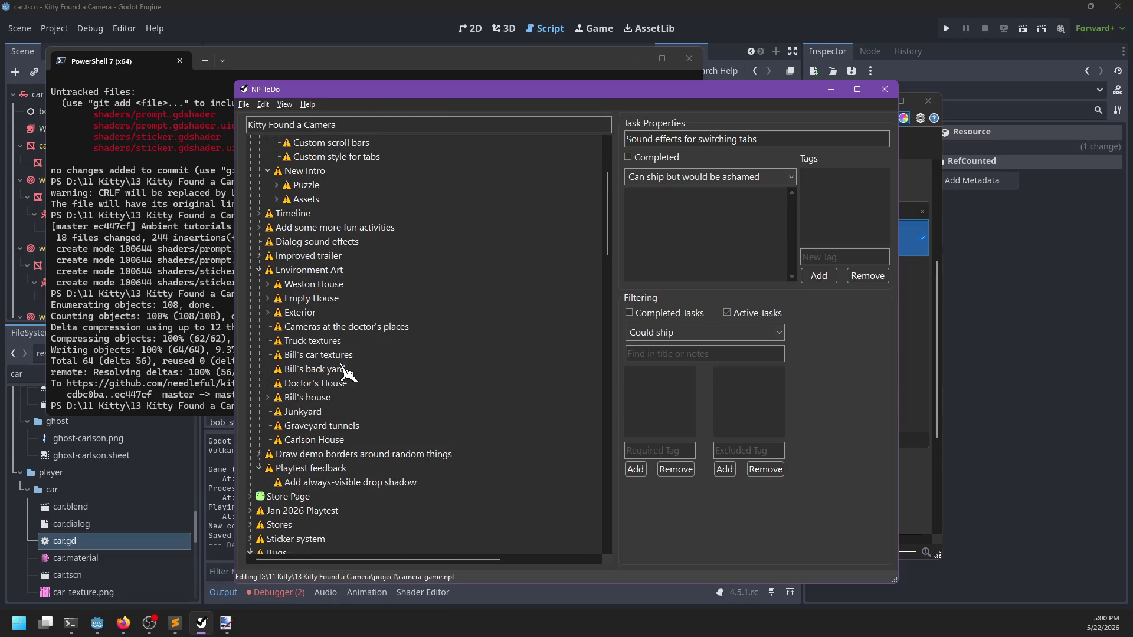
{"action": "left_click", "coordinate": [258, 270]}
{"action": "scroll", "coordinate": [328, 310], "scroll_direction": "up", "scroll_amount": 3}
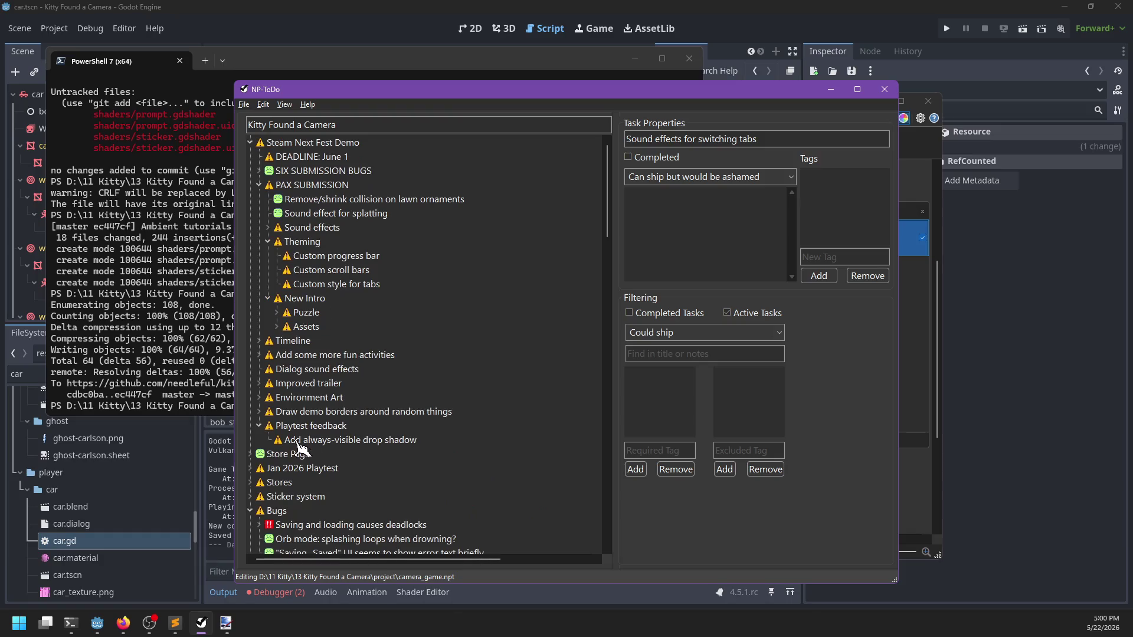
{"action": "left_click", "coordinate": [293, 441]}
{"action": "left_click", "coordinate": [385, 13]}
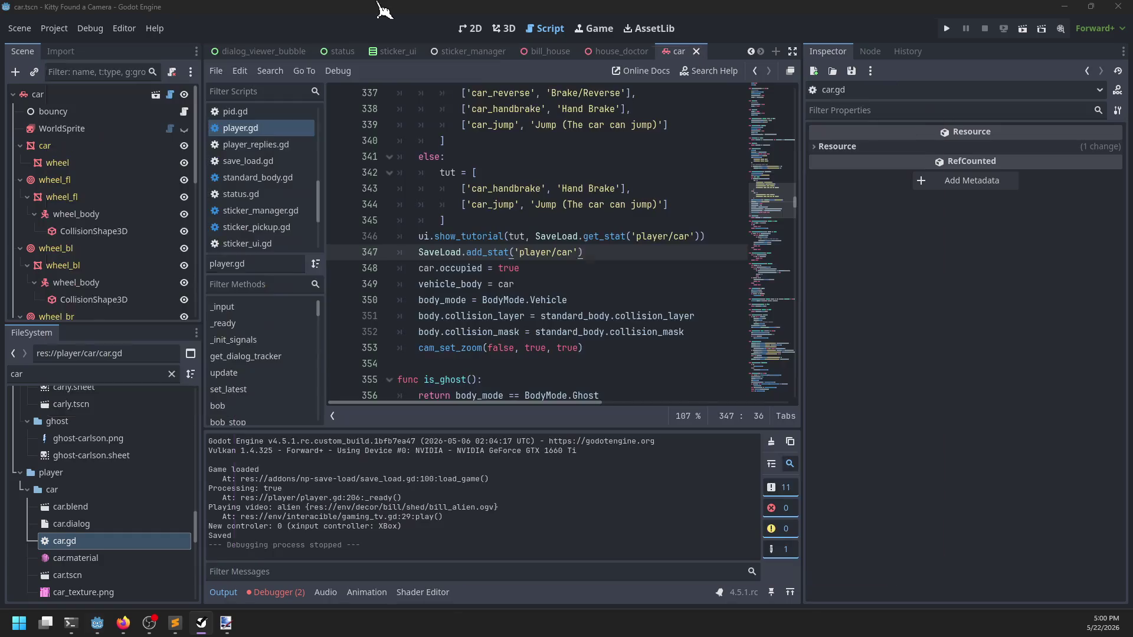
Step: Switch Godot to the 3D view and orbit around the car
{"action": "left_click", "coordinate": [503, 29]}
{"action": "left_click_drag", "start_coordinate": [537, 268], "coordinate": [568, 341]}
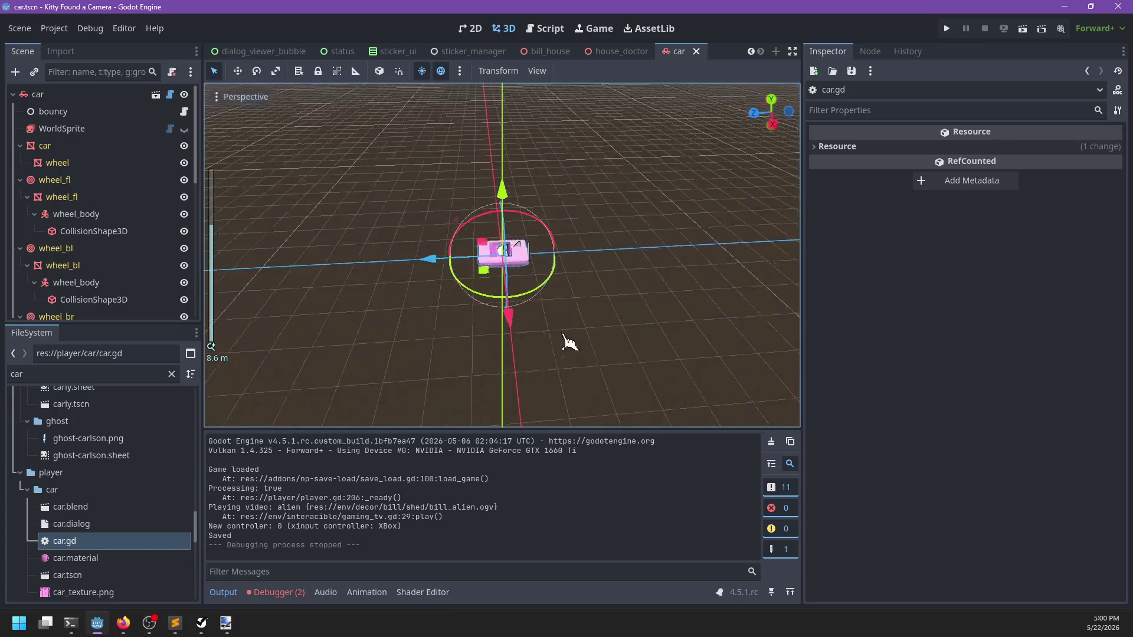
{"action": "left_click", "coordinate": [136, 374]}
{"action": "left_click", "coordinate": [175, 623]}
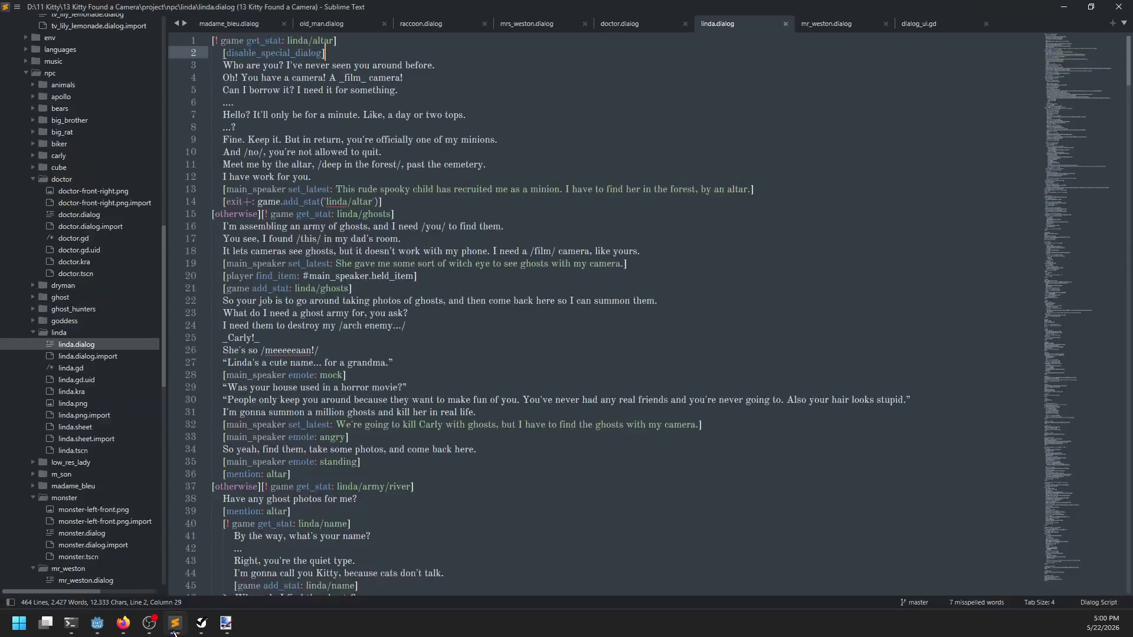
Step: Open drop_shadow.gdshader from the recent jak4 project's material folder and copy all its code
{"action": "left_click", "coordinate": [17, 6]}
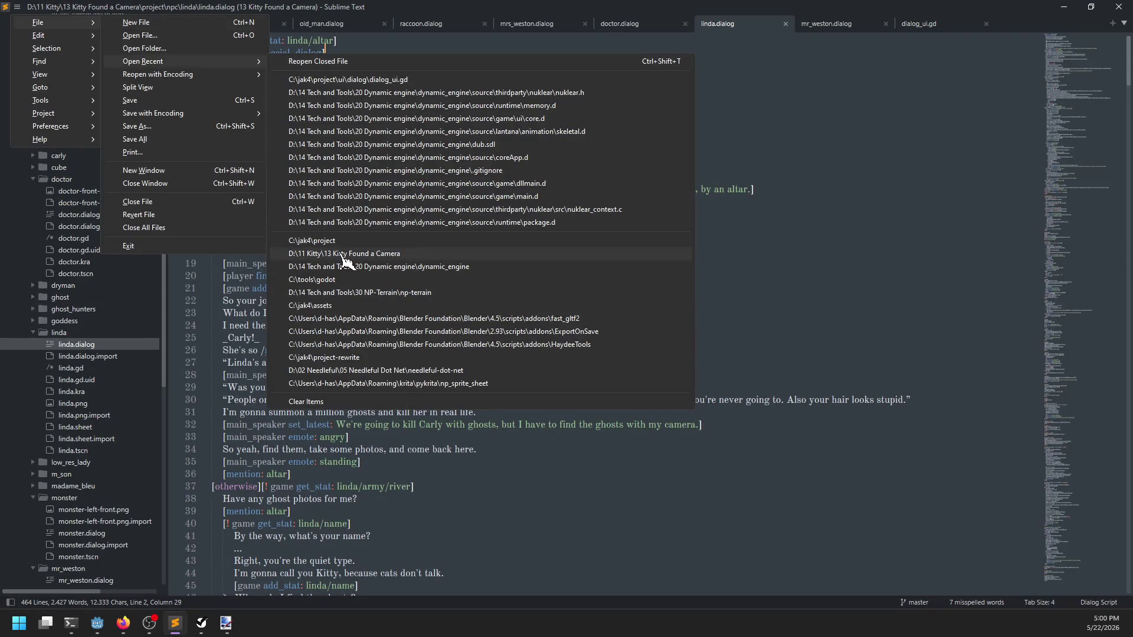
{"action": "left_click", "coordinate": [520, 241]}
{"action": "left_click", "coordinate": [18, 191]}
{"action": "scroll", "coordinate": [136, 263], "scroll_direction": "down", "scroll_amount": 5}
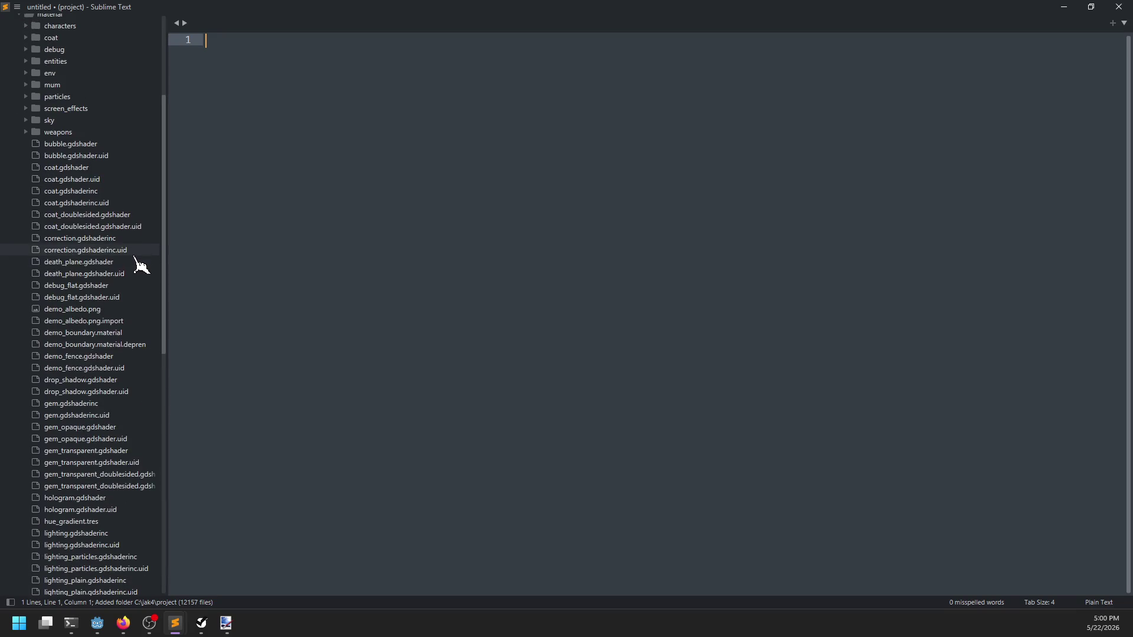
{"action": "left_click", "coordinate": [95, 382]}
{"action": "key", "text": "ctrl+a"}
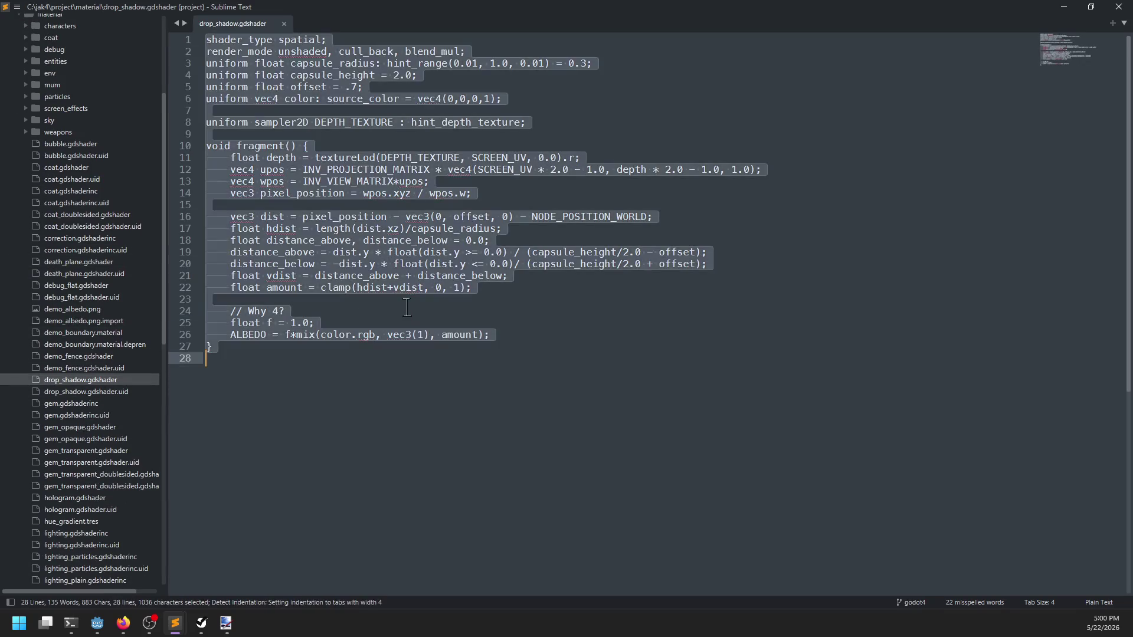
{"action": "key", "text": "alt+Tab"}
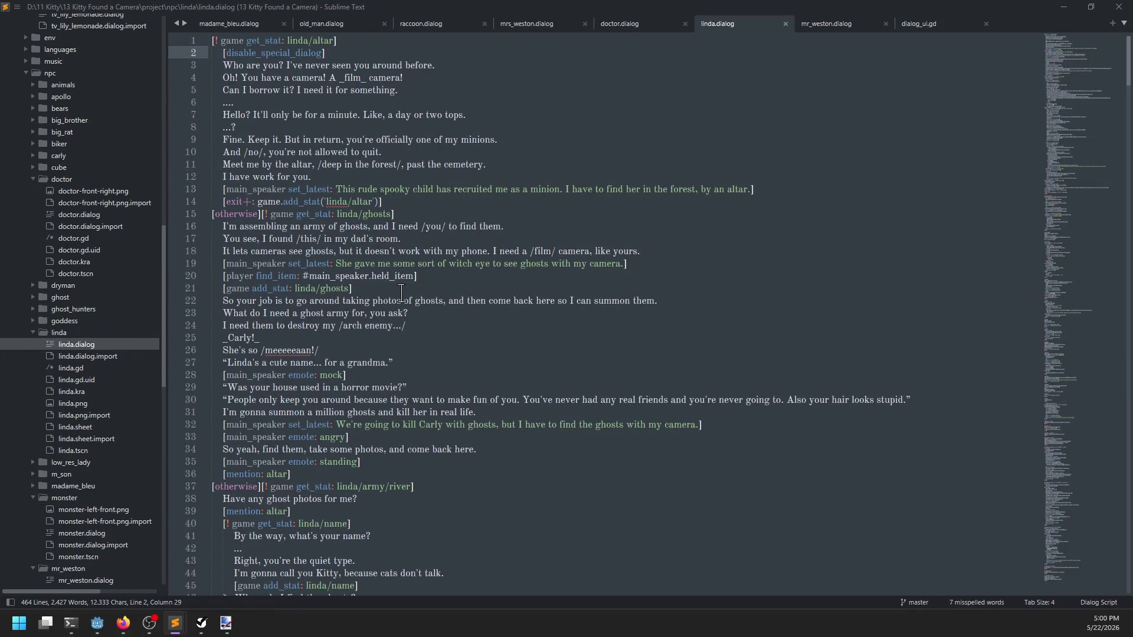
{"action": "key", "text": "alt+Tab"}
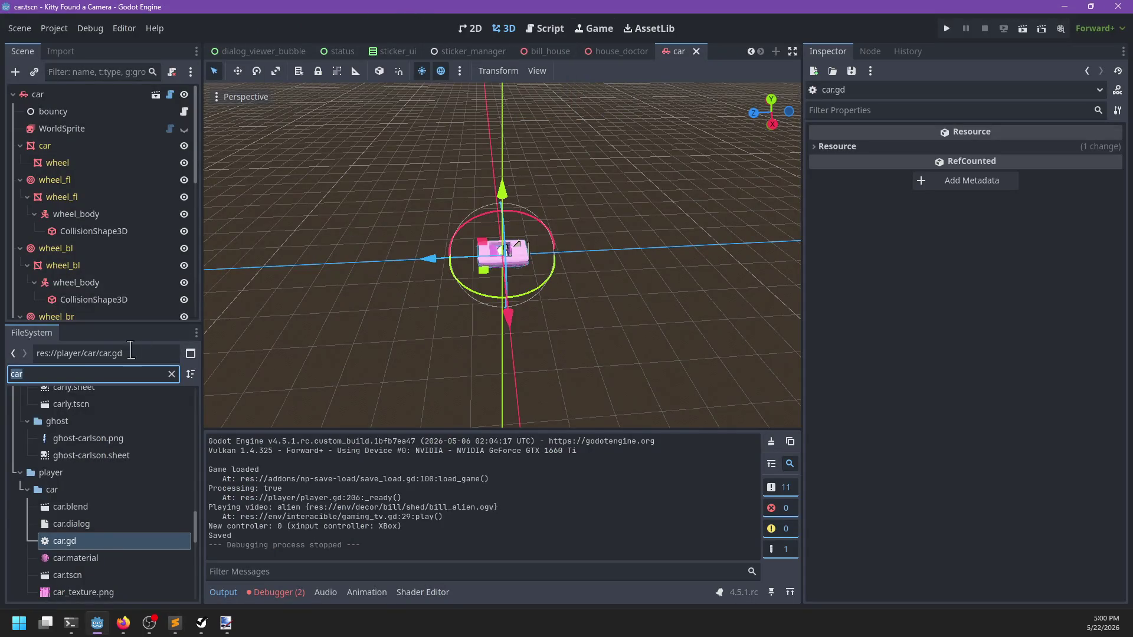
Step: Filter the FileSystem for 'player', open player.tscn and frame the player root node
{"action": "type", "text": "player"}
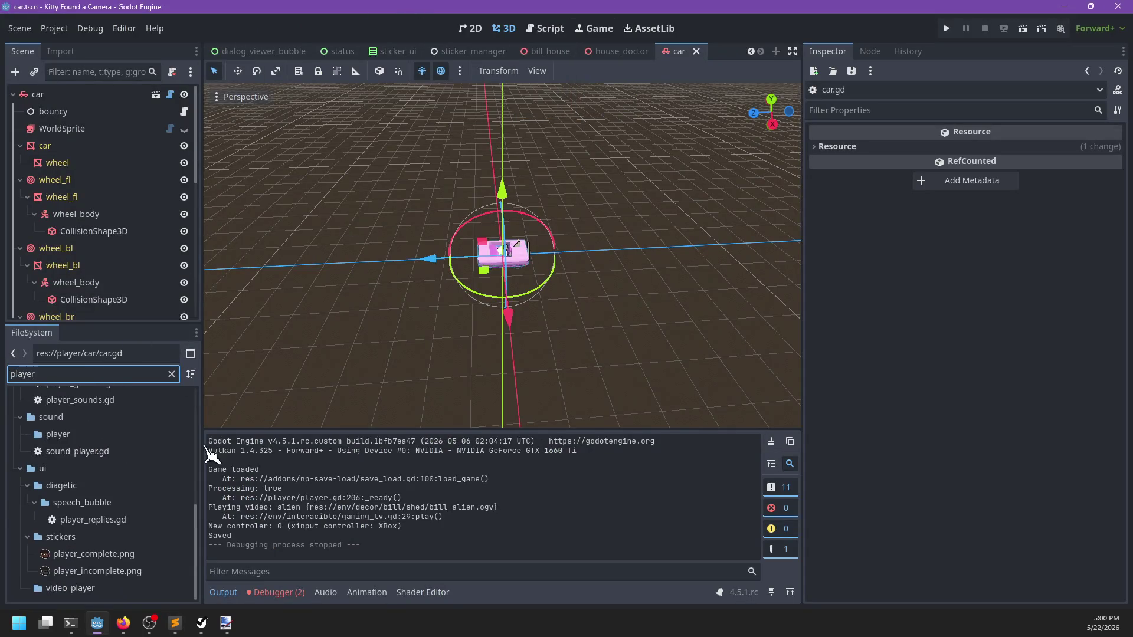
{"action": "scroll", "coordinate": [138, 516], "scroll_direction": "down", "scroll_amount": 4}
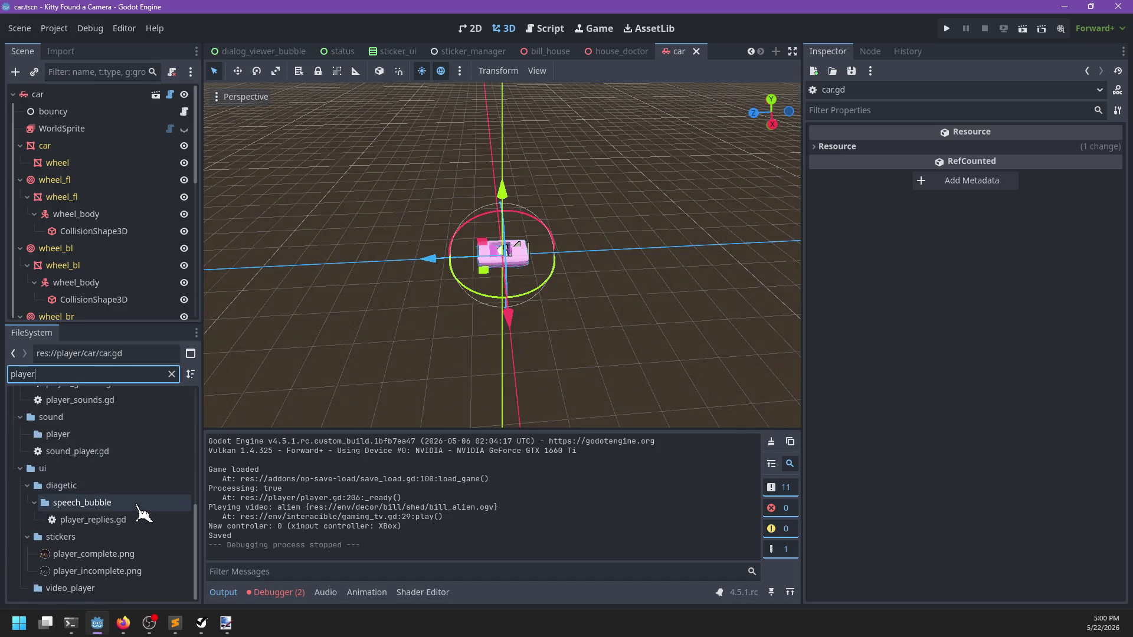
{"action": "scroll", "coordinate": [141, 512], "scroll_direction": "down", "scroll_amount": 1}
{"action": "scroll", "coordinate": [140, 511], "scroll_direction": "up", "scroll_amount": 2}
{"action": "double_click", "coordinate": [142, 498]}
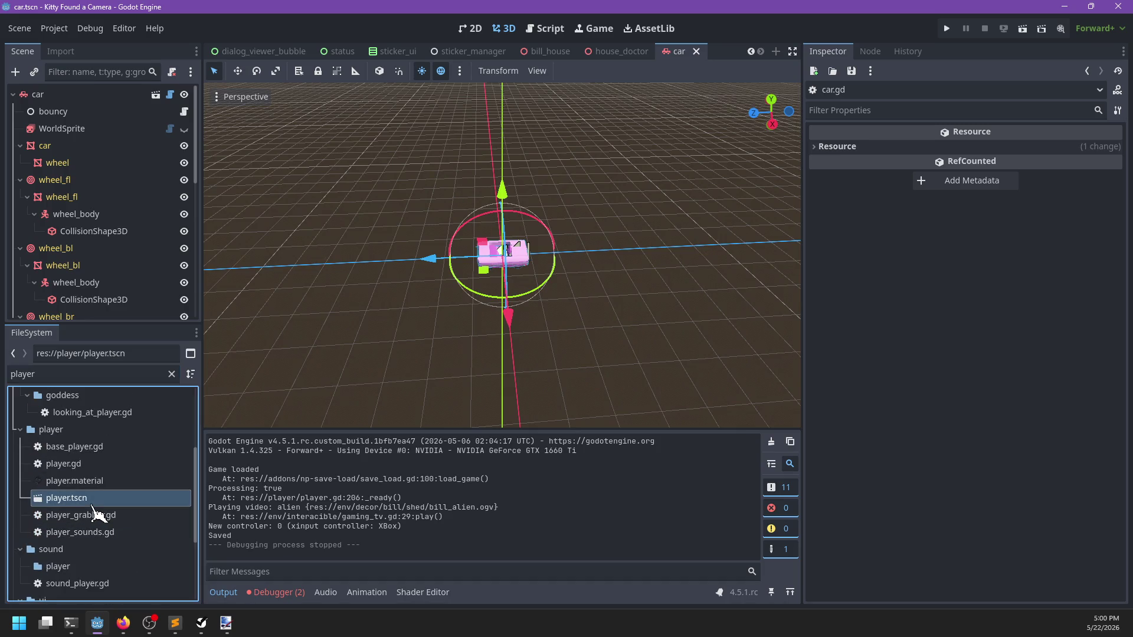
{"action": "scroll", "coordinate": [95, 118], "scroll_direction": "up", "scroll_amount": 3}
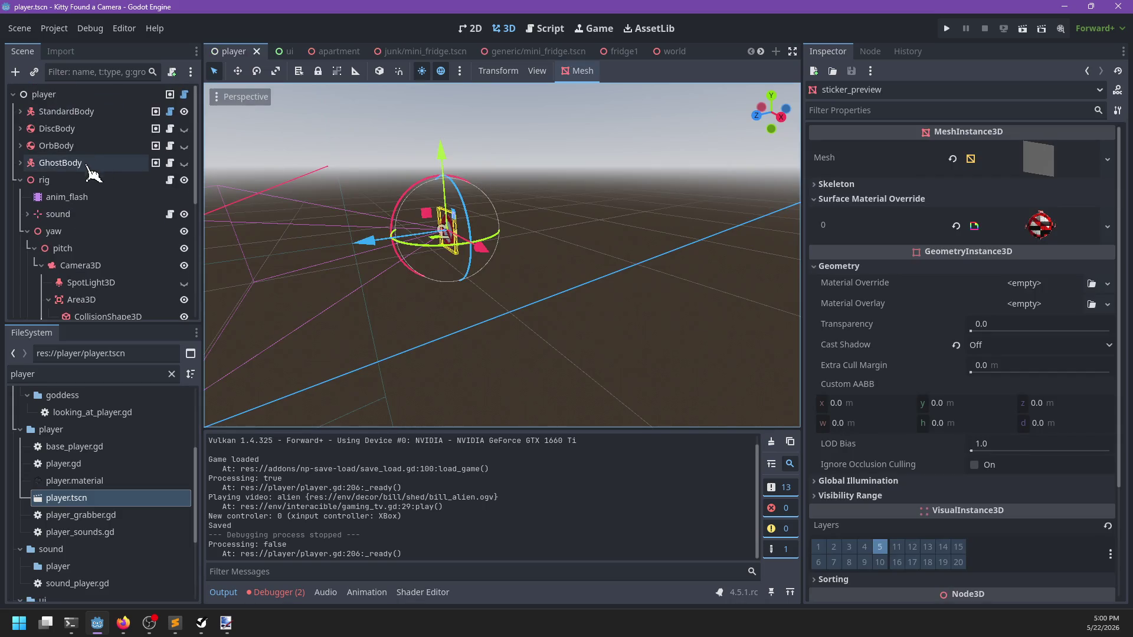
{"action": "left_click", "coordinate": [21, 180]}
{"action": "left_click", "coordinate": [62, 95]}
{"action": "key", "text": "f"}
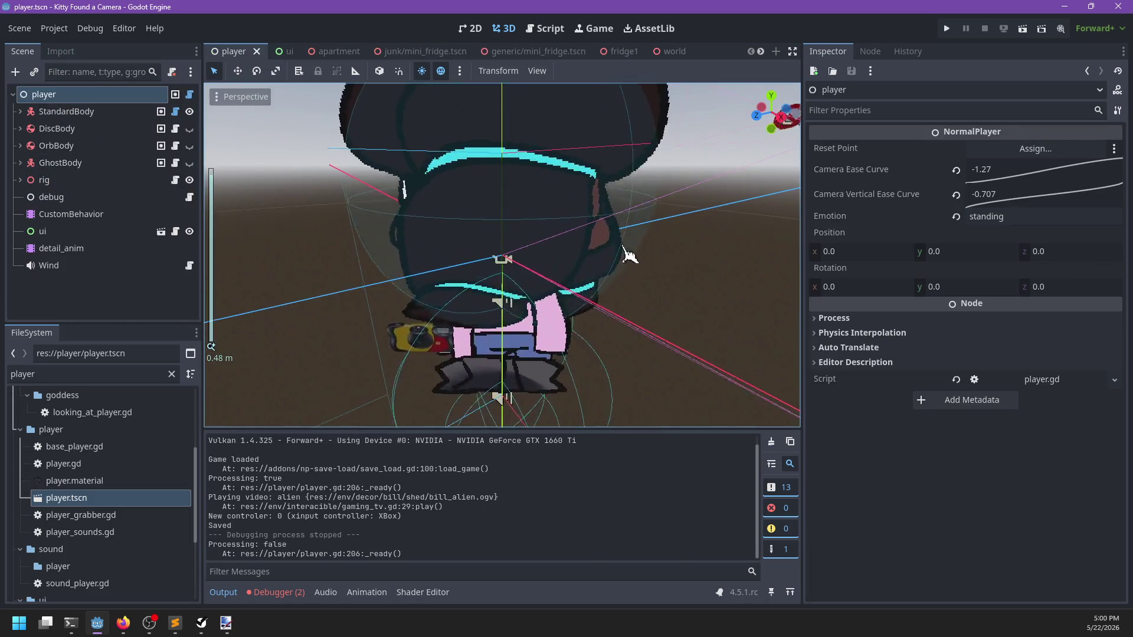
Step: Select and frame the StandardBody node, then start adding a child node to it
{"action": "left_click", "coordinate": [21, 111]}
{"action": "left_click", "coordinate": [35, 112]}
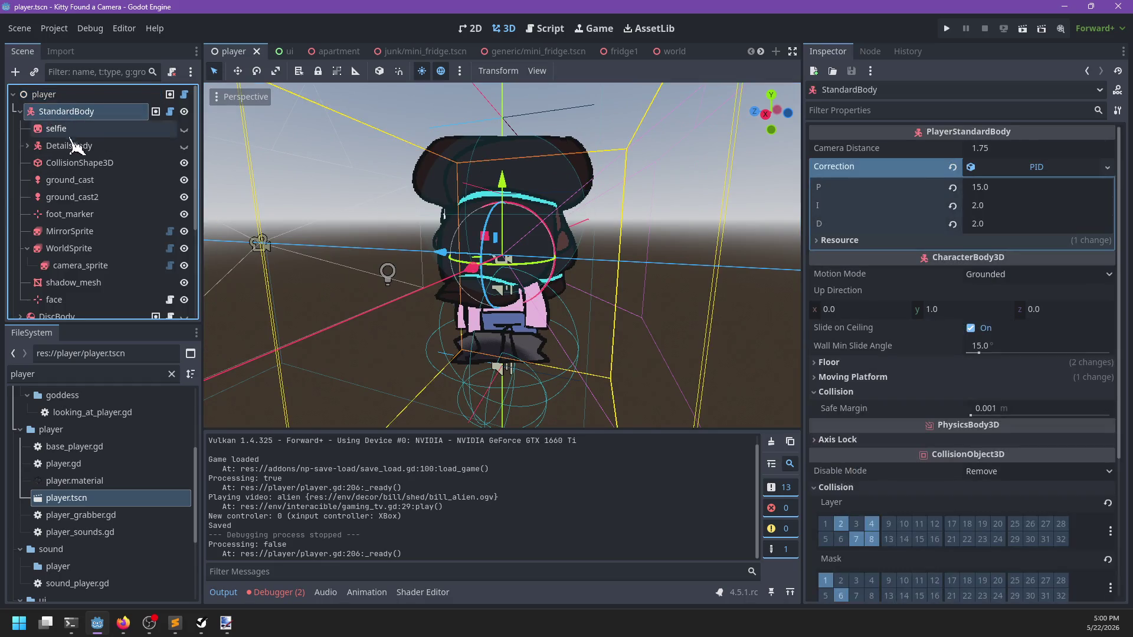
{"action": "scroll", "coordinate": [88, 177], "scroll_direction": "down", "scroll_amount": 3}
{"action": "key", "text": "f"}
{"action": "key", "text": "ctrl+a"}
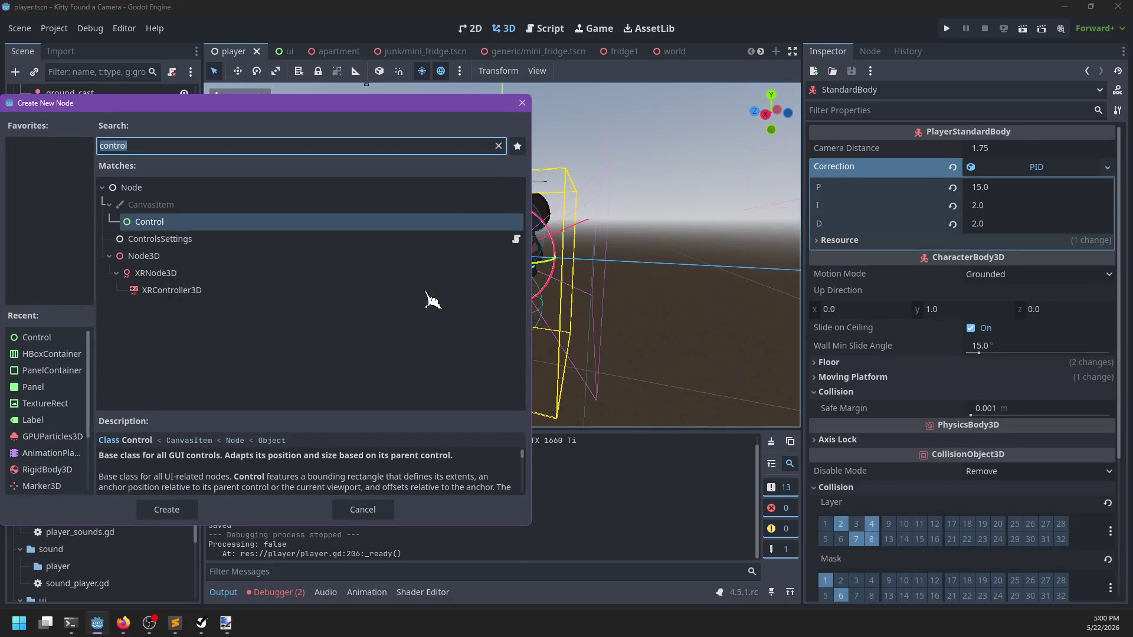
Step: Add a MeshInstance3D child and give it a new CapsuleMesh
{"action": "type", "text": "meshInst"}
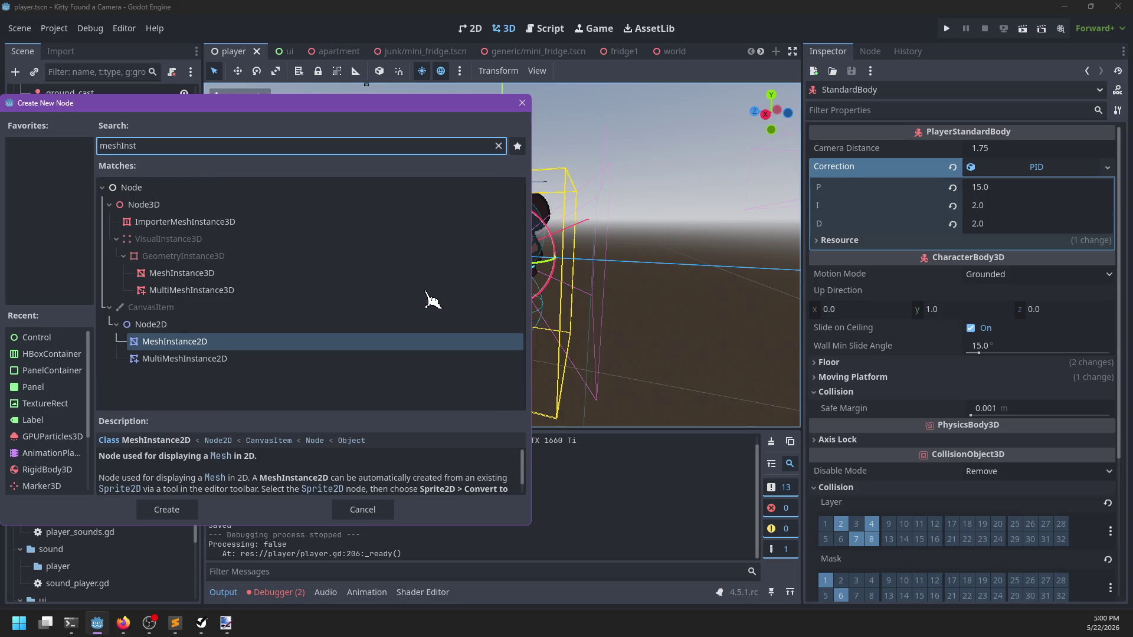
{"action": "key", "text": "Up"}
{"action": "key", "text": "Up"}
{"action": "key", "text": "Up"}
{"action": "key", "text": "Return"}
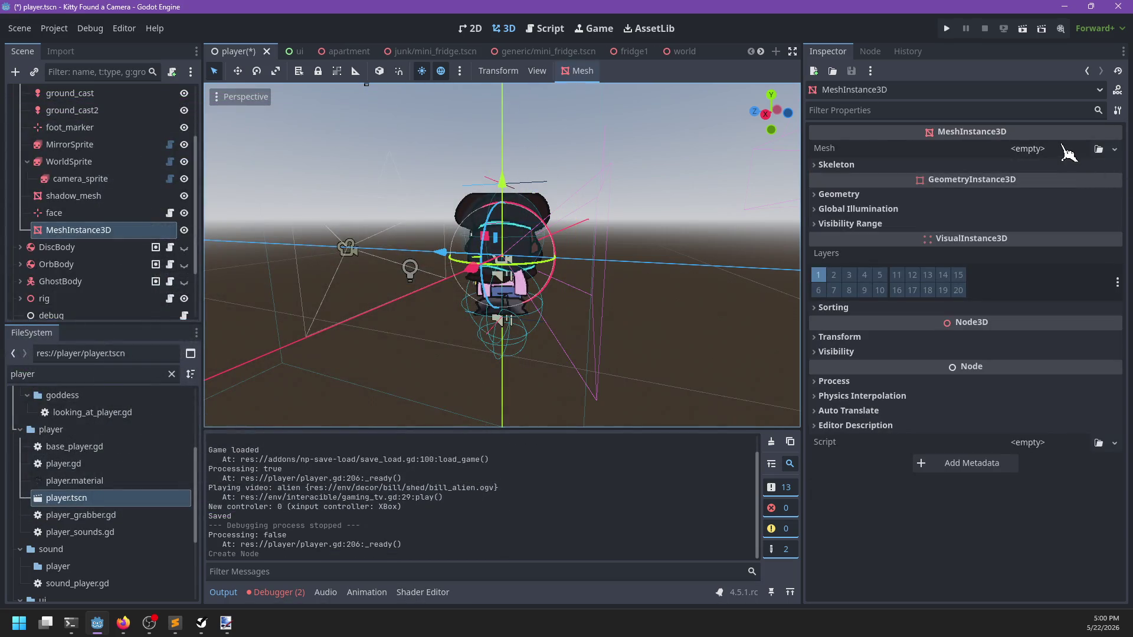
{"action": "left_click", "coordinate": [1069, 153]}
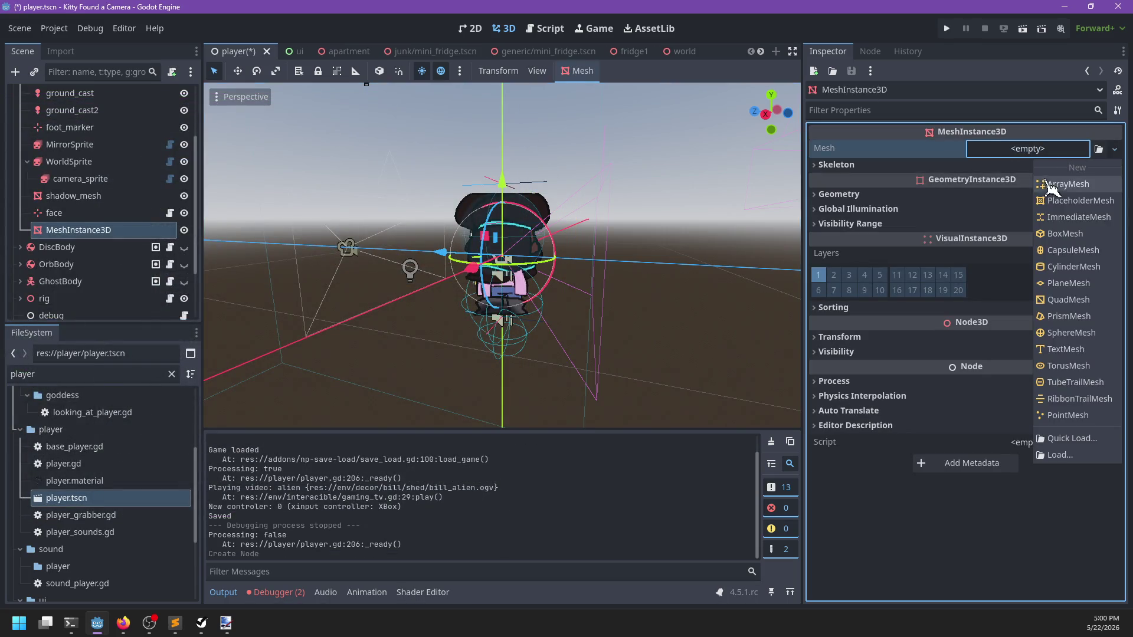
{"action": "left_click", "coordinate": [1089, 251]}
Step: Set the capsule to radius 0.26, height 1.2, 8 radial segments and 2 rings
{"action": "left_click", "coordinate": [1031, 161]}
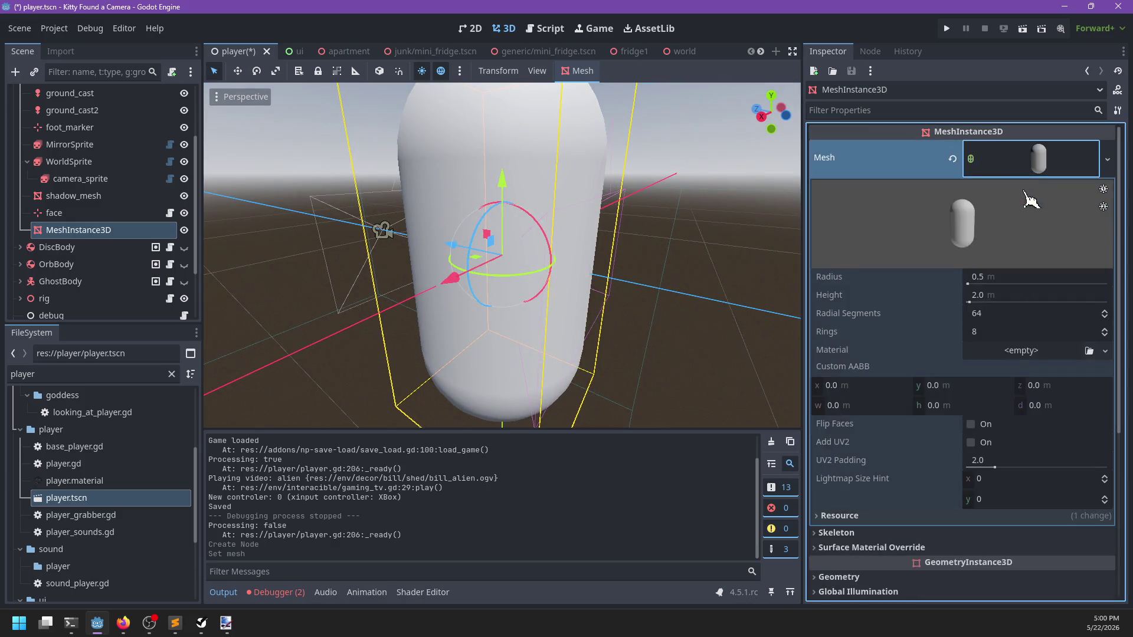
{"action": "left_click", "coordinate": [1011, 279]}
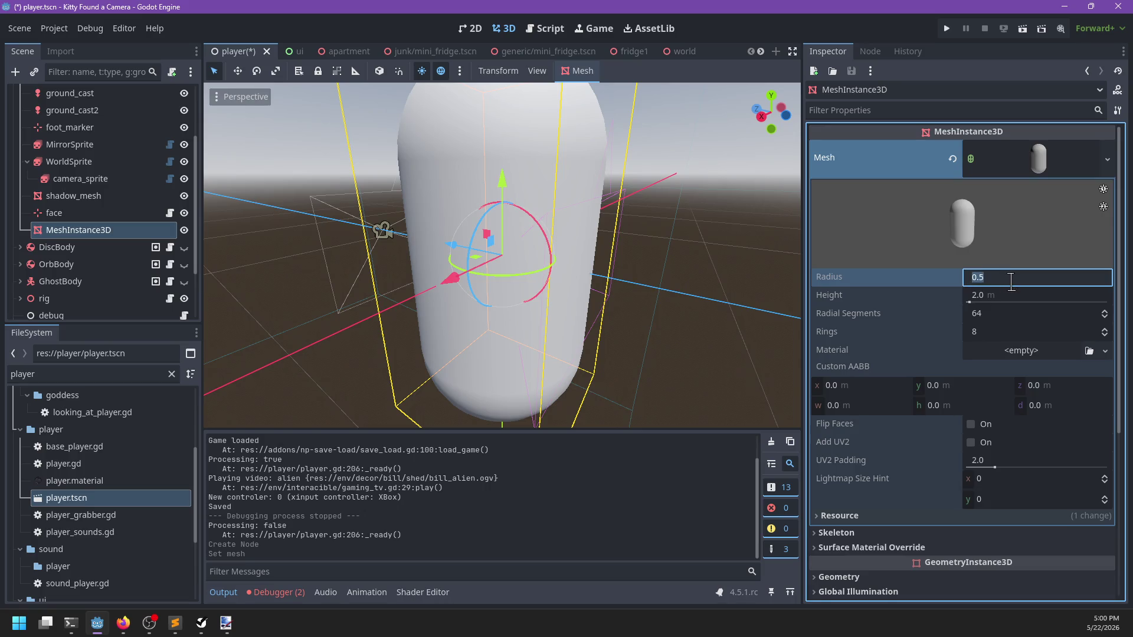
{"action": "type", "text": ".26"}
{"action": "key", "text": "Tab"}
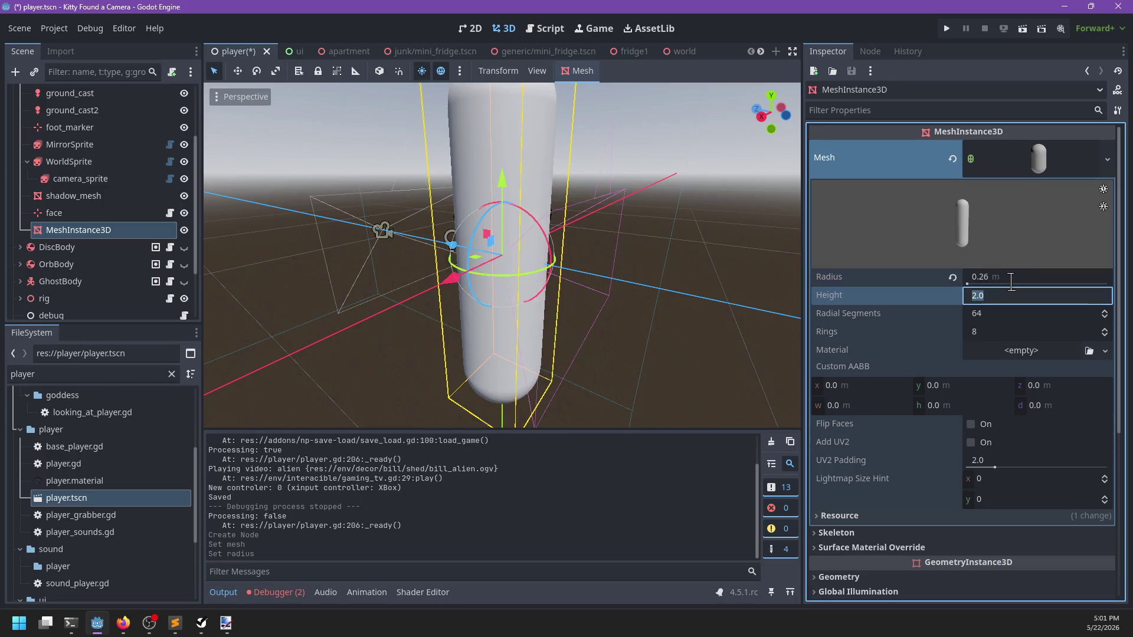
{"action": "type", "text": "1.2"}
{"action": "key", "text": "Return"}
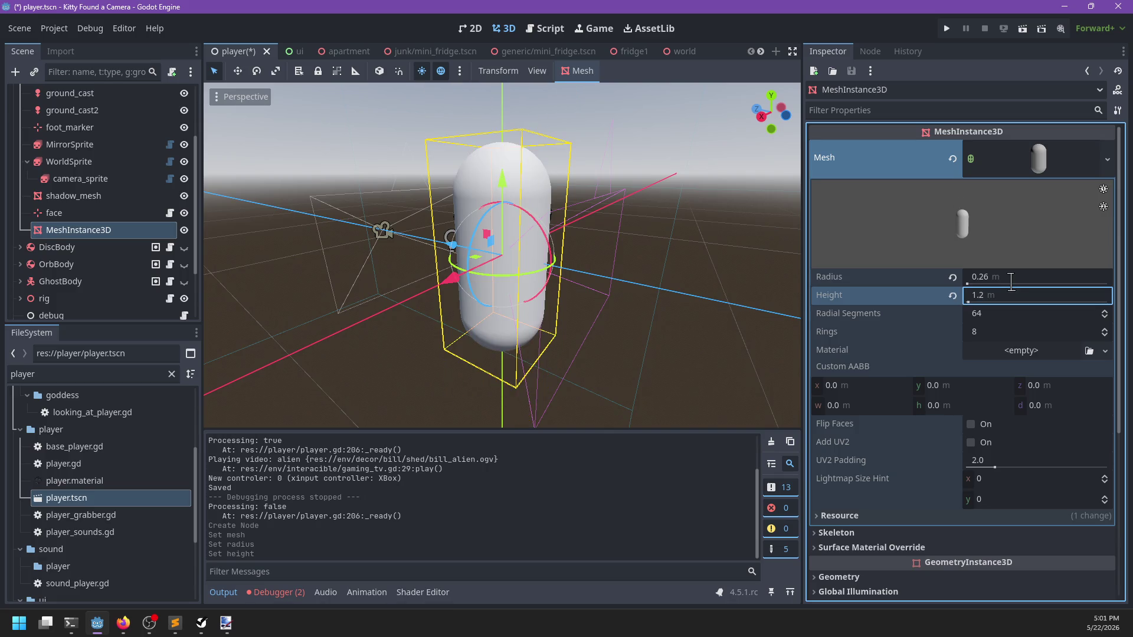
{"action": "left_click", "coordinate": [988, 315]}
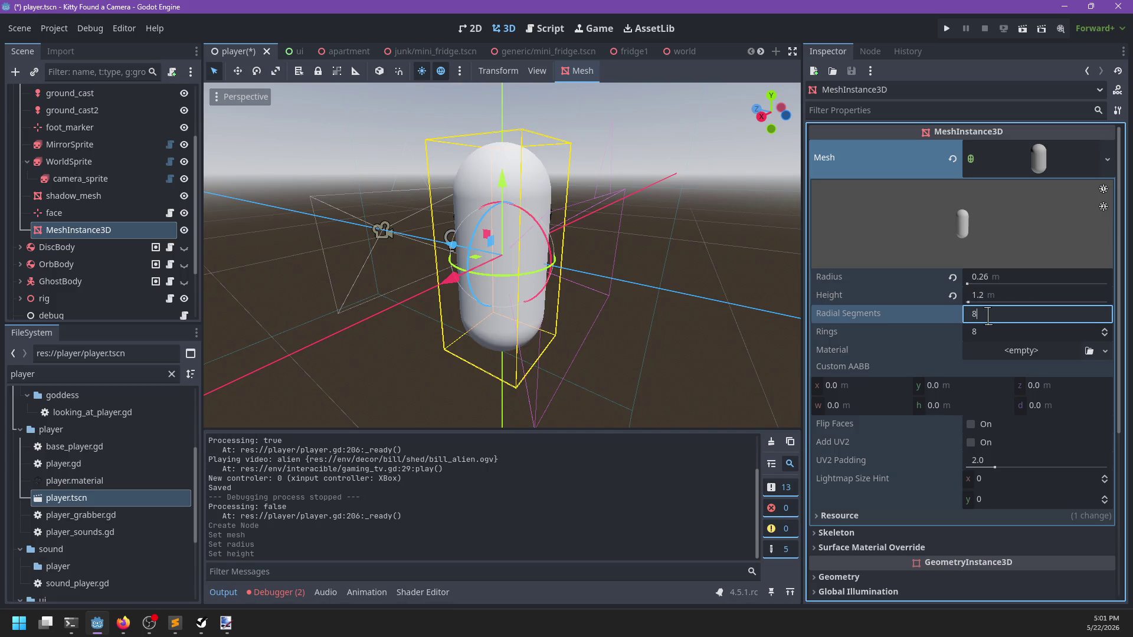
{"action": "key", "text": "Return"}
{"action": "left_click", "coordinate": [1002, 331]}
{"action": "type", "text": "2"}
{"action": "key", "text": "Return"}
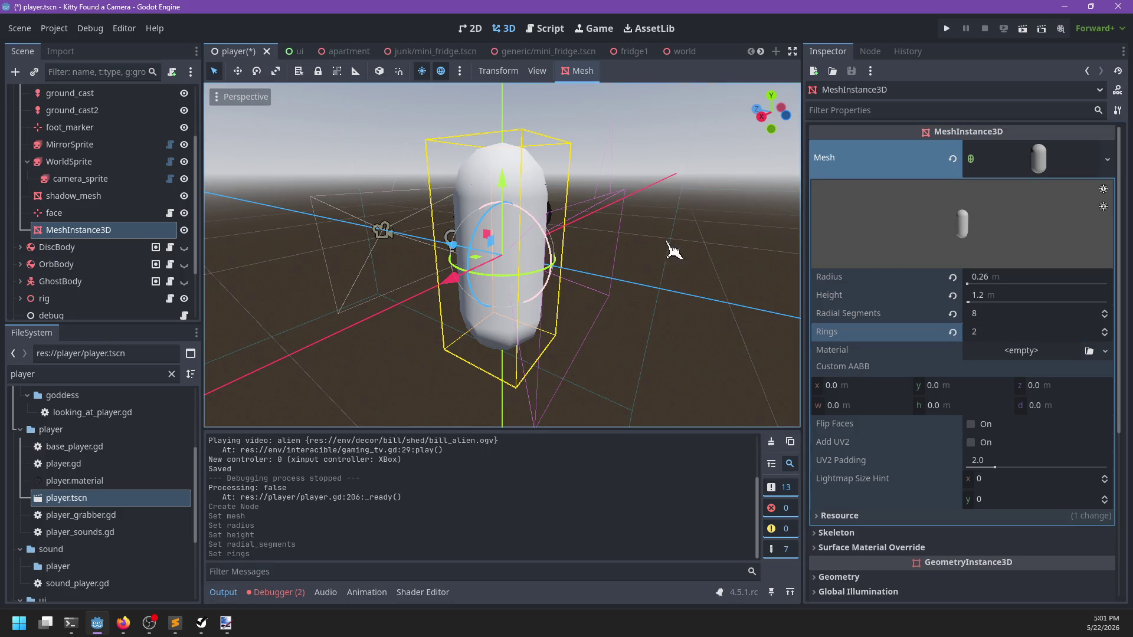
Step: Assign a new ShaderMaterial as the surface material override and begin a new shader for it
{"action": "scroll", "coordinate": [942, 490], "scroll_direction": "down", "scroll_amount": 3}
{"action": "double_click", "coordinate": [897, 413]}
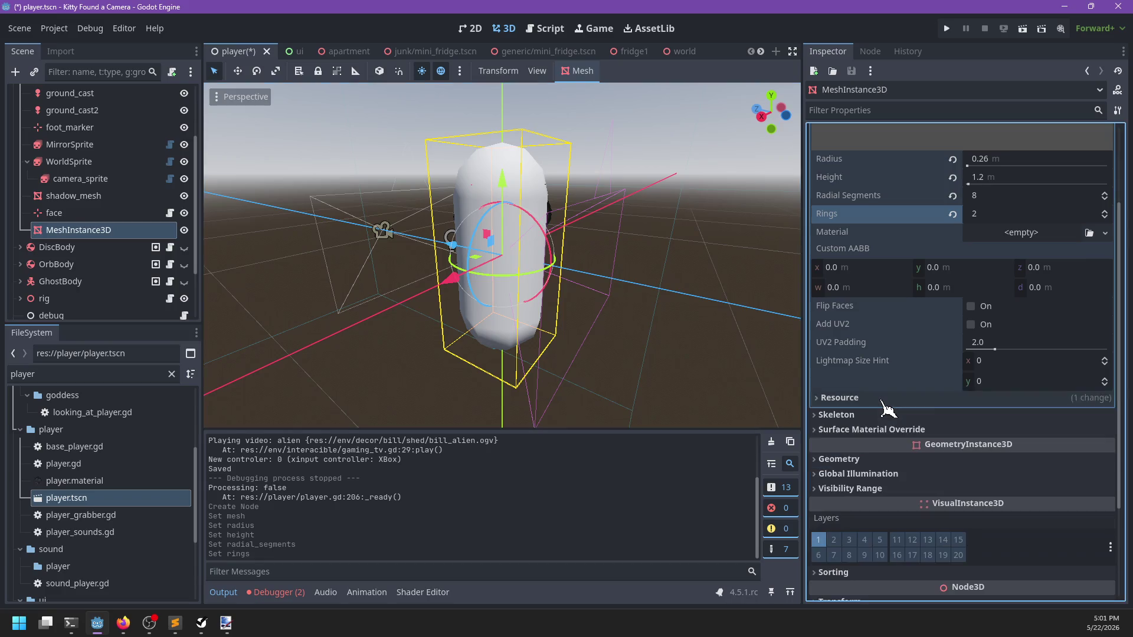
{"action": "left_click", "coordinate": [872, 429]}
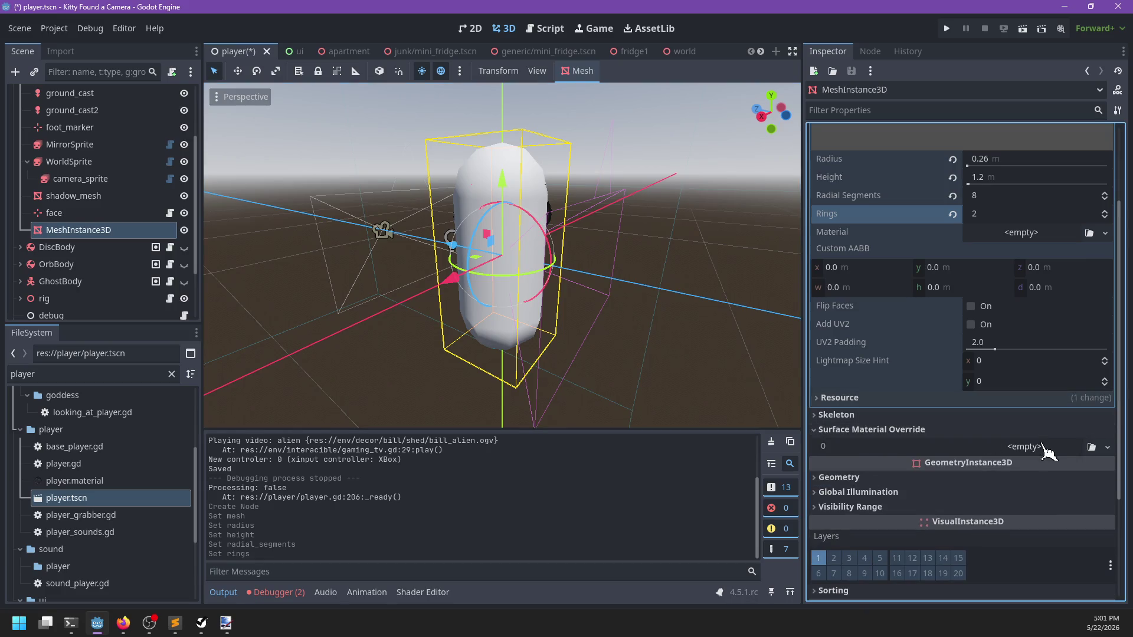
{"action": "left_click", "coordinate": [1025, 447]}
{"action": "left_click", "coordinate": [1057, 515]}
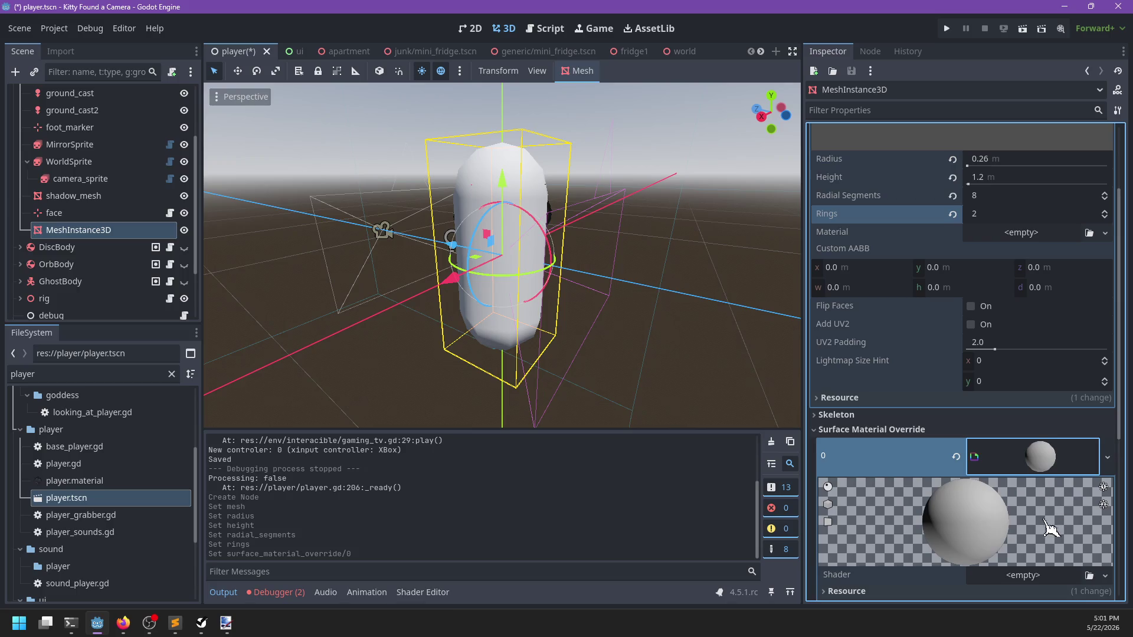
{"action": "scroll", "coordinate": [1051, 483], "scroll_direction": "down", "scroll_amount": 4}
{"action": "left_click", "coordinate": [1033, 398]}
{"action": "left_click", "coordinate": [1056, 416]}
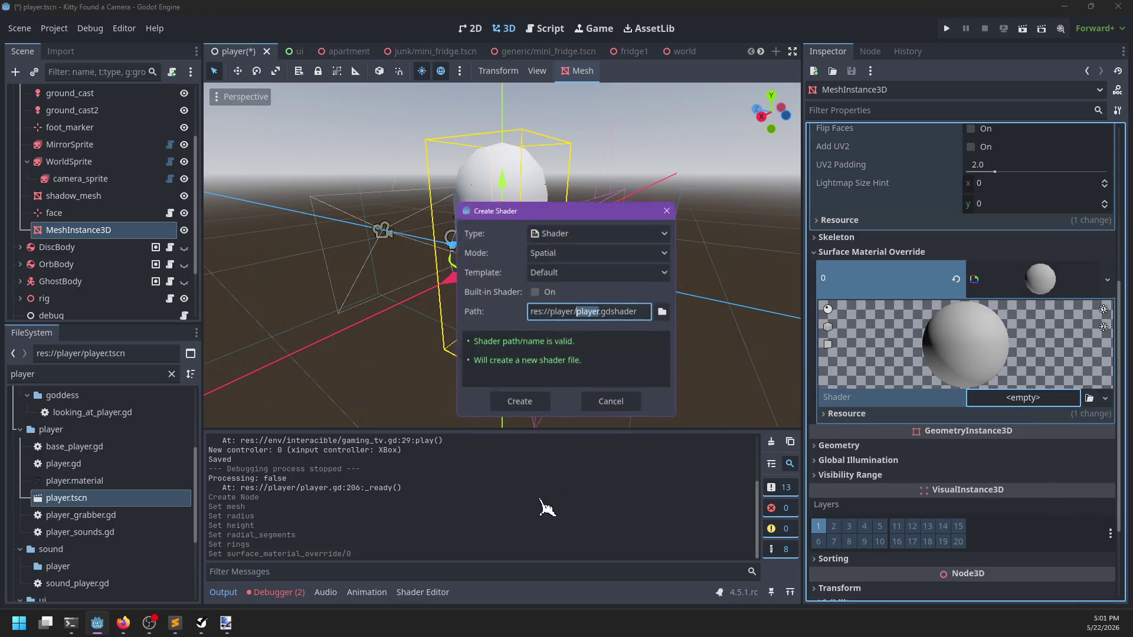
Step: Create the spatial shader as res://shaders/drop_shadow.gdshader
{"action": "left_click", "coordinate": [665, 310]}
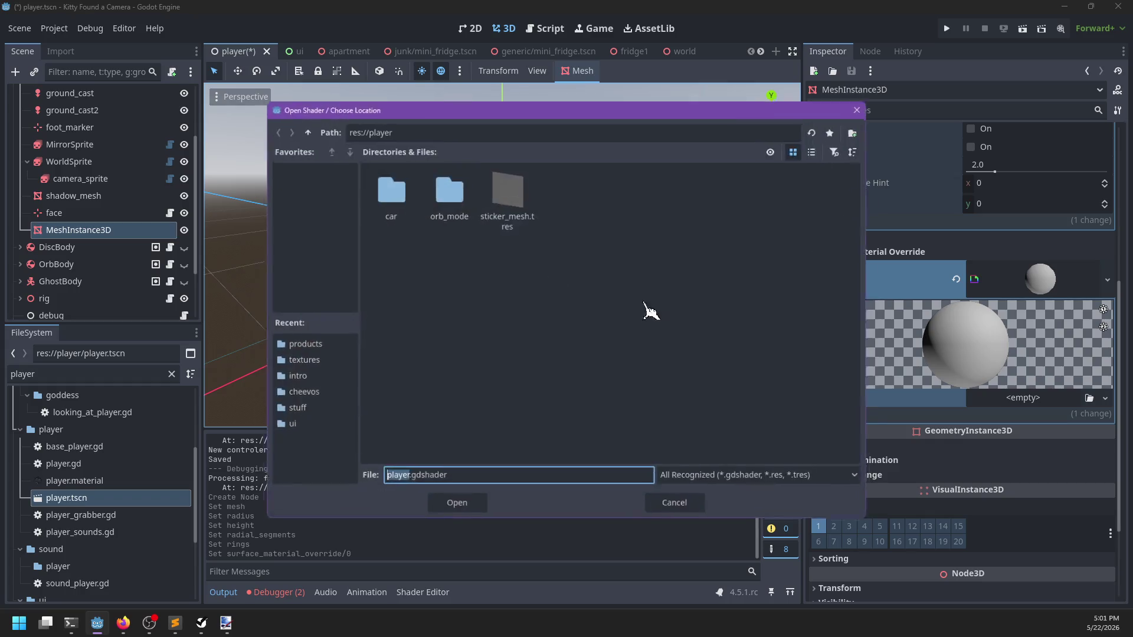
{"action": "left_click", "coordinate": [305, 134]}
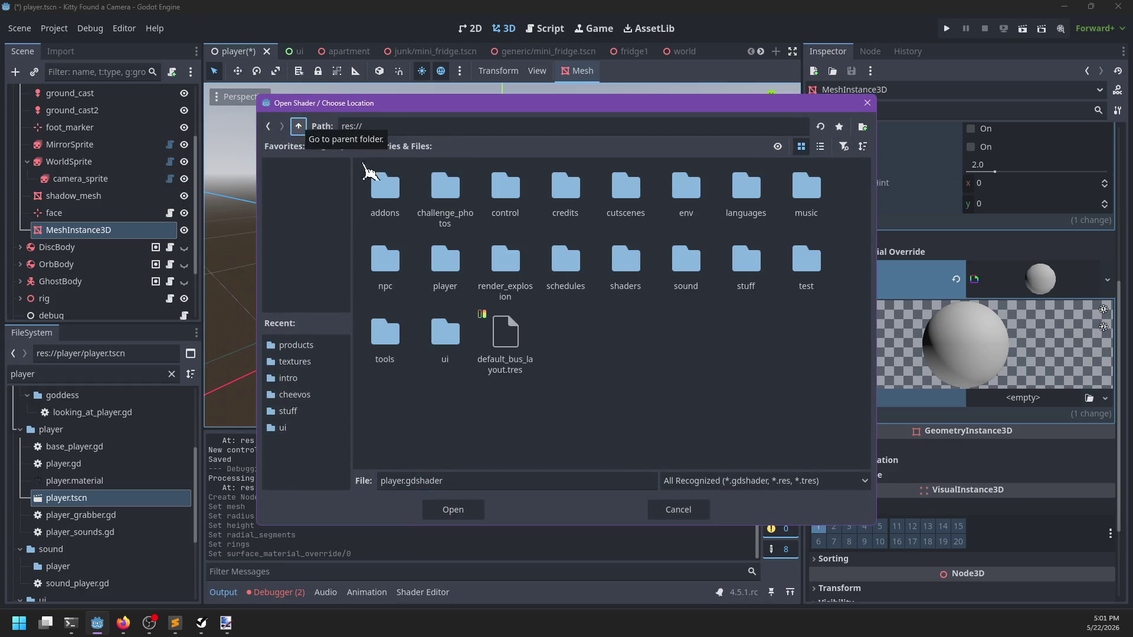
{"action": "double_click", "coordinate": [627, 295]}
{"action": "left_click", "coordinate": [493, 475]}
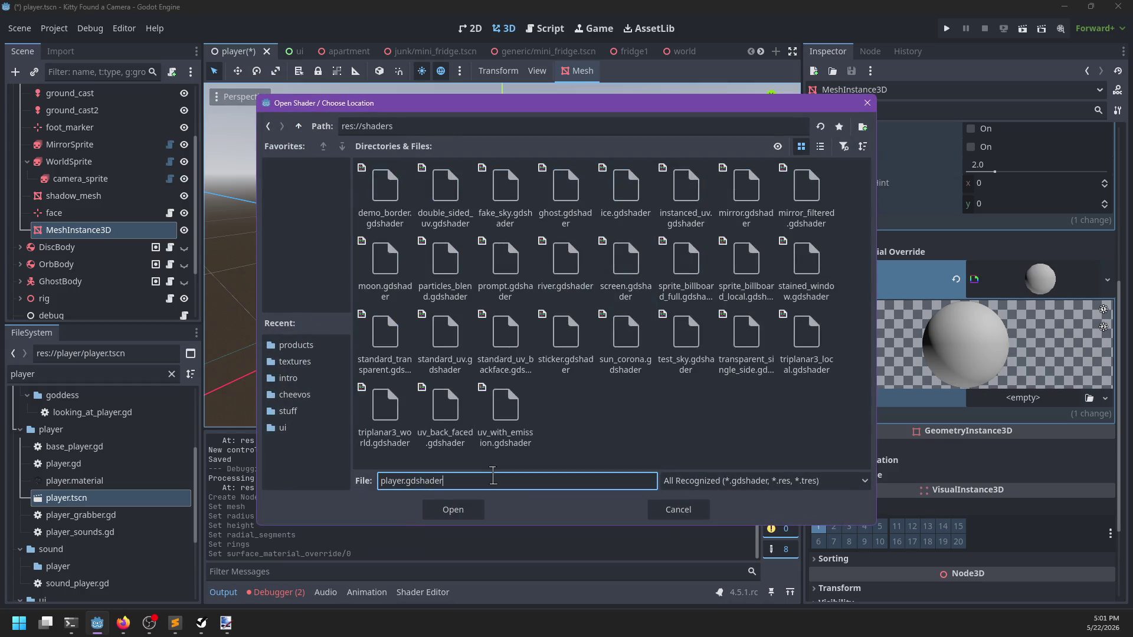
{"action": "key", "text": "BackSpace"}
{"action": "key", "text": "BackSpace"}
{"action": "key", "text": "BackSpace"}
{"action": "type", "text": "drop_shad"}
{"action": "key", "text": "Return"}
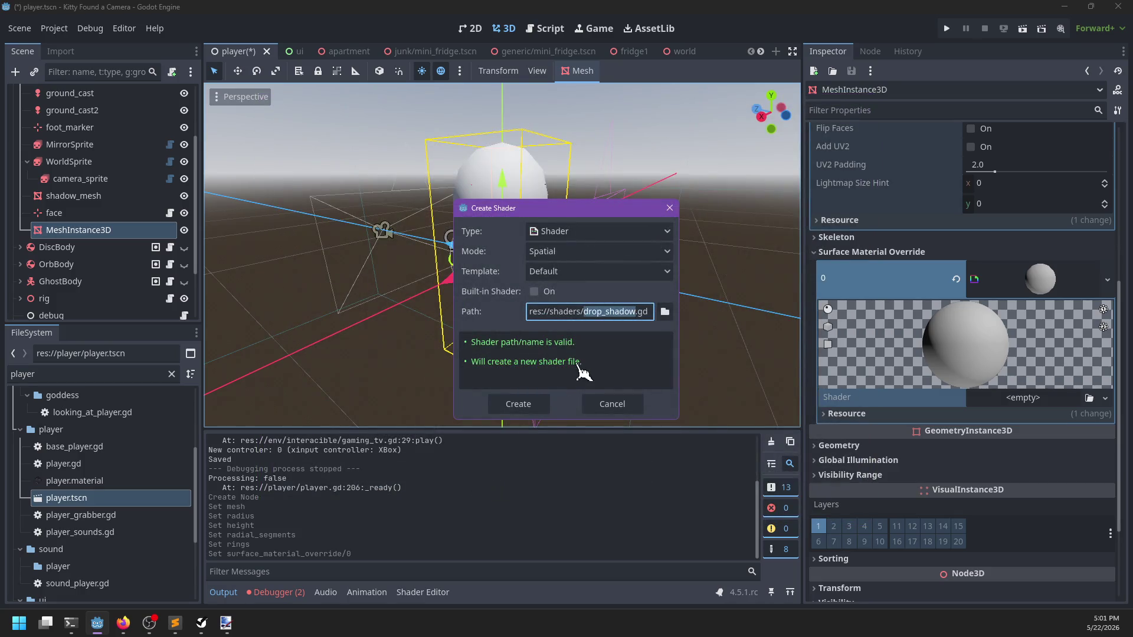
{"action": "left_click", "coordinate": [531, 403]}
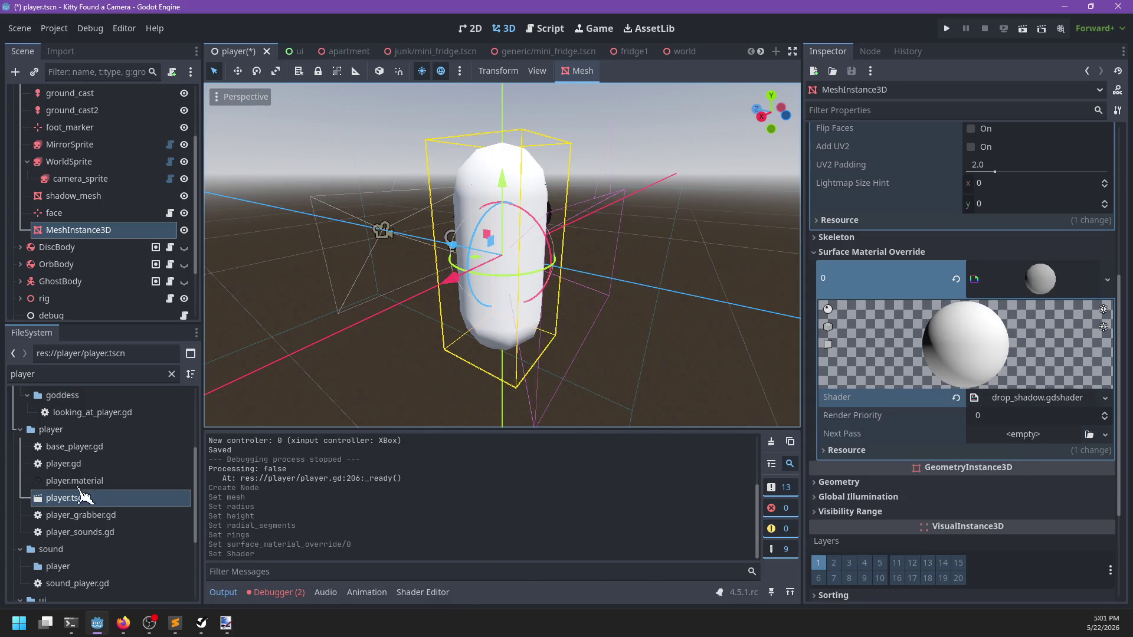
{"action": "left_click", "coordinate": [66, 379]}
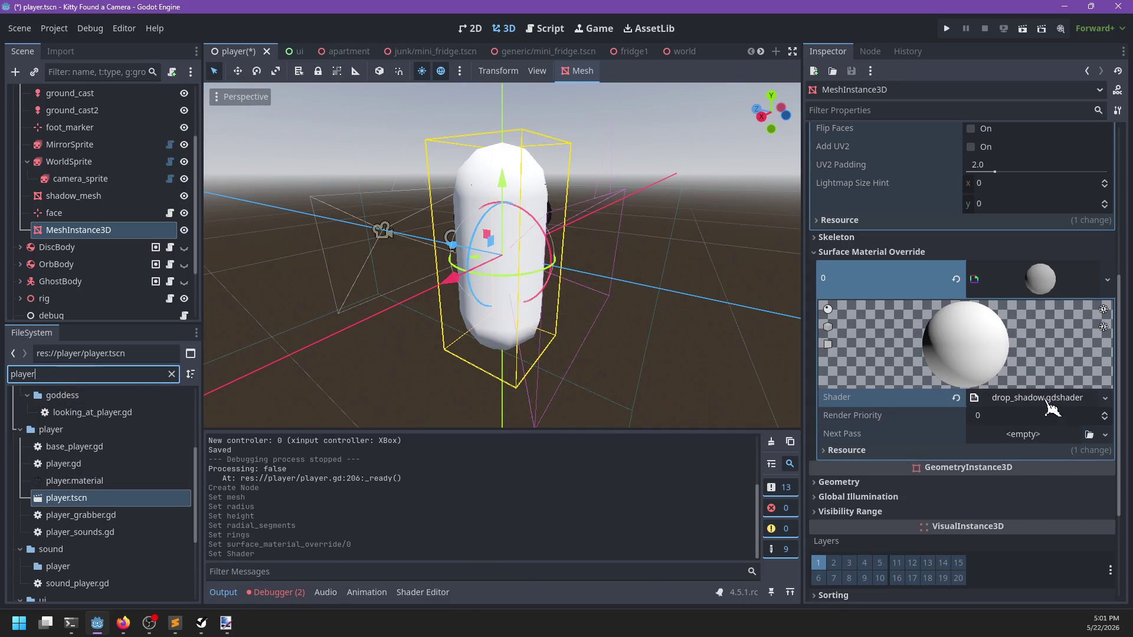
Step: Open drop_shadow.gdshader in the shader editor and save the scene
{"action": "left_click", "coordinate": [1047, 402]}
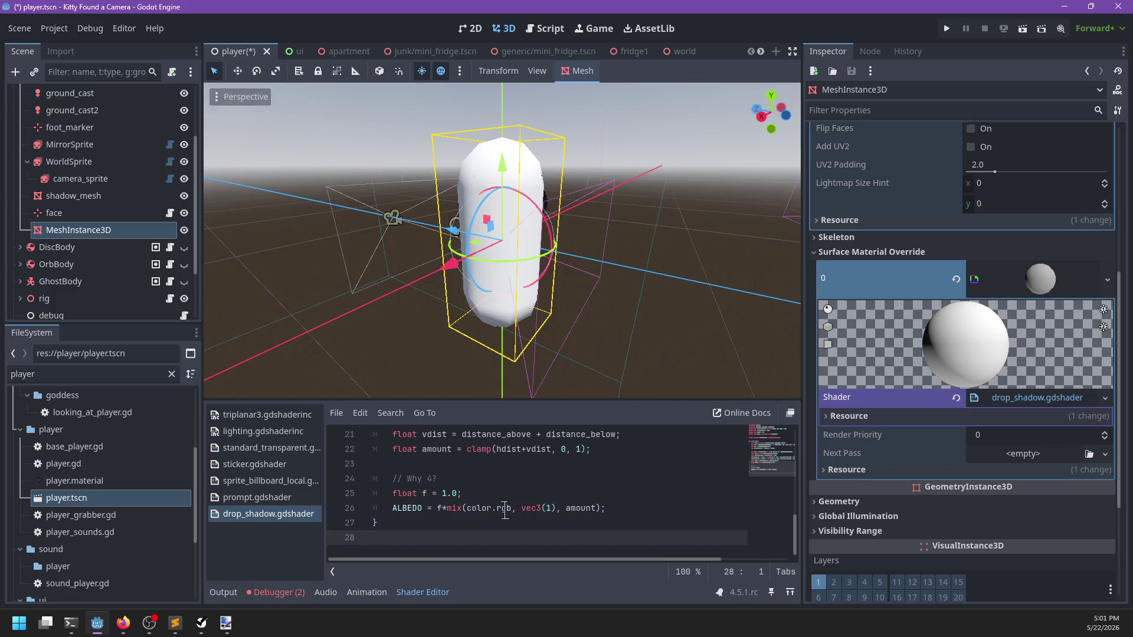
{"action": "key", "text": "ctrl+s"}
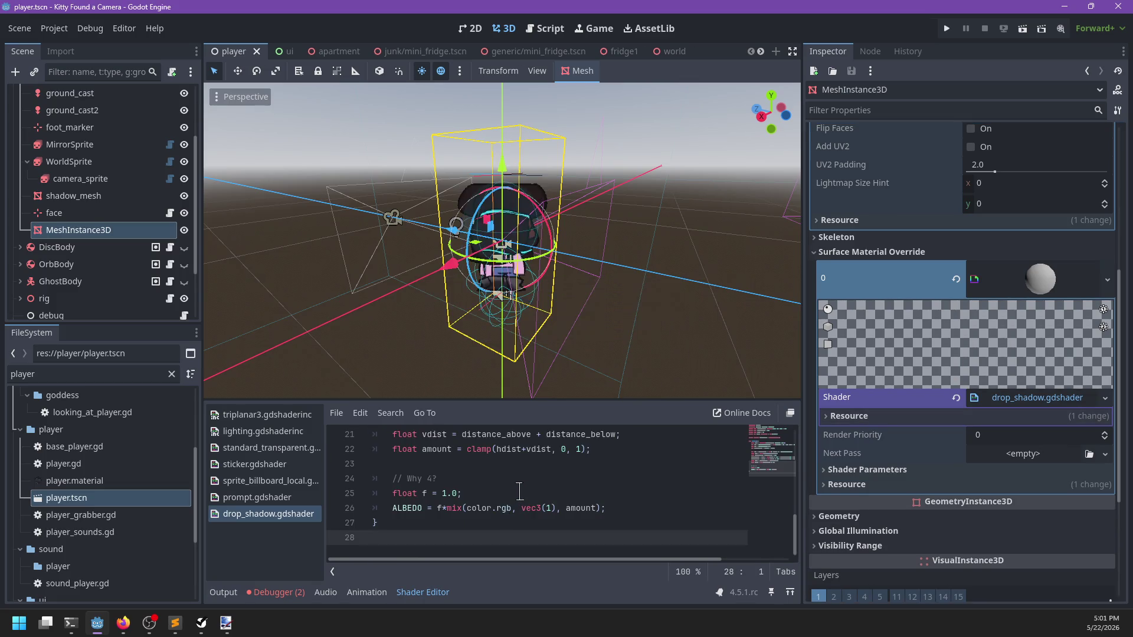
{"action": "scroll", "coordinate": [542, 457], "scroll_direction": "up", "scroll_amount": 6}
{"action": "scroll", "coordinate": [523, 493], "scroll_direction": "up", "scroll_amount": 1}
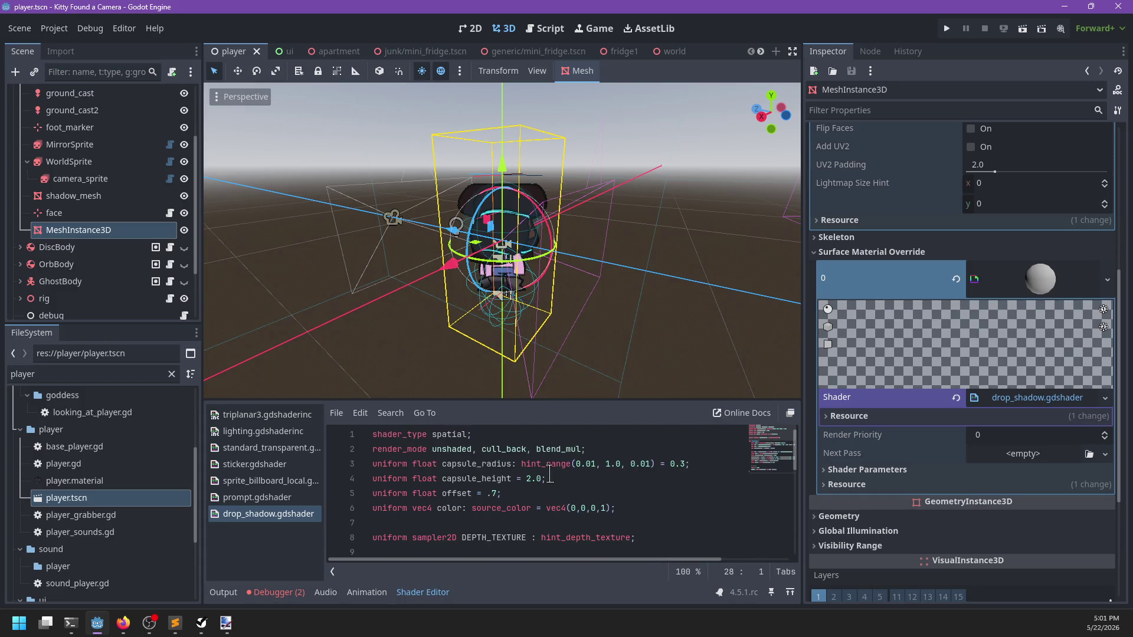
{"action": "left_click", "coordinate": [1015, 398]}
Step: Set the shader parameters Capsule Radius 0.24, Capsule Height 1.2 and Offset 0.5
{"action": "left_click", "coordinate": [889, 470]}
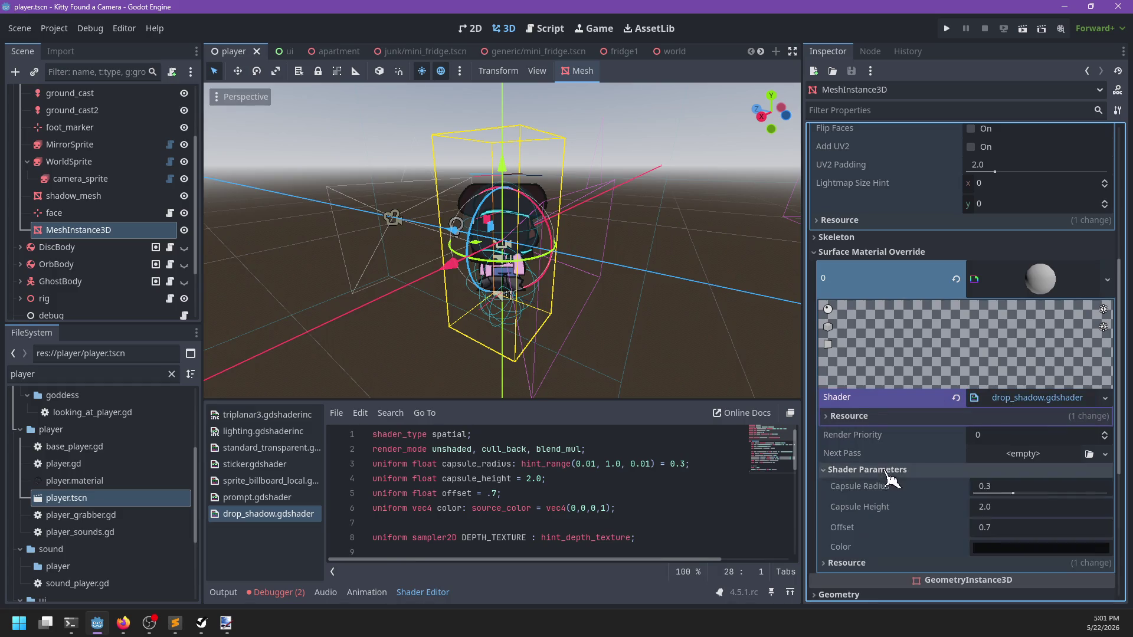
{"action": "left_click", "coordinate": [1010, 486]}
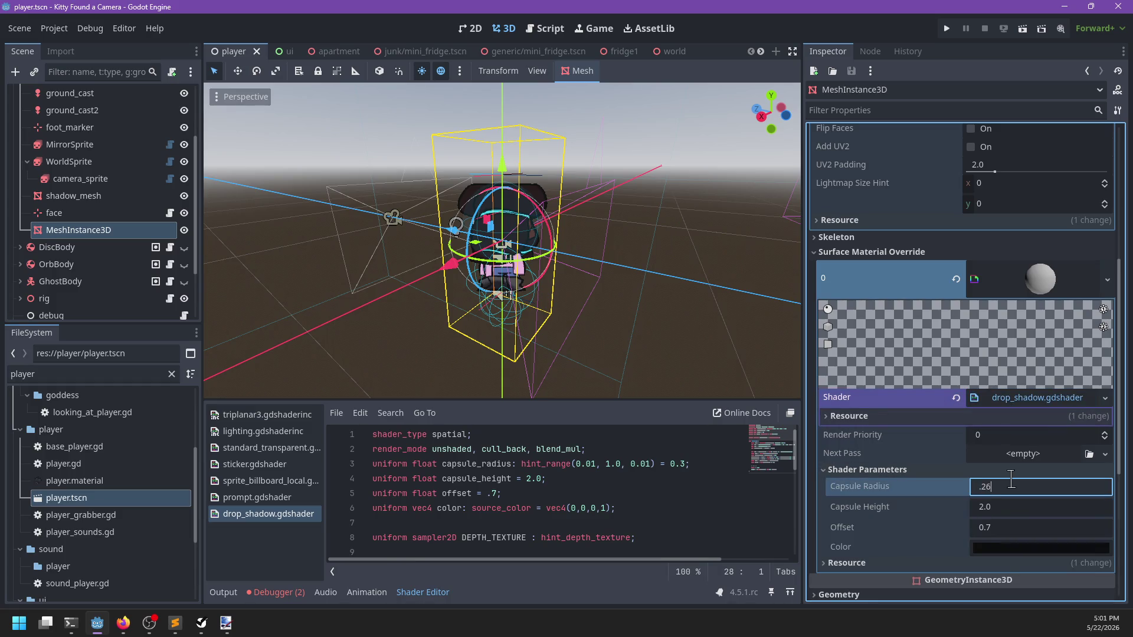
{"action": "type", "text": "6"}
{"action": "key", "text": "Tab"}
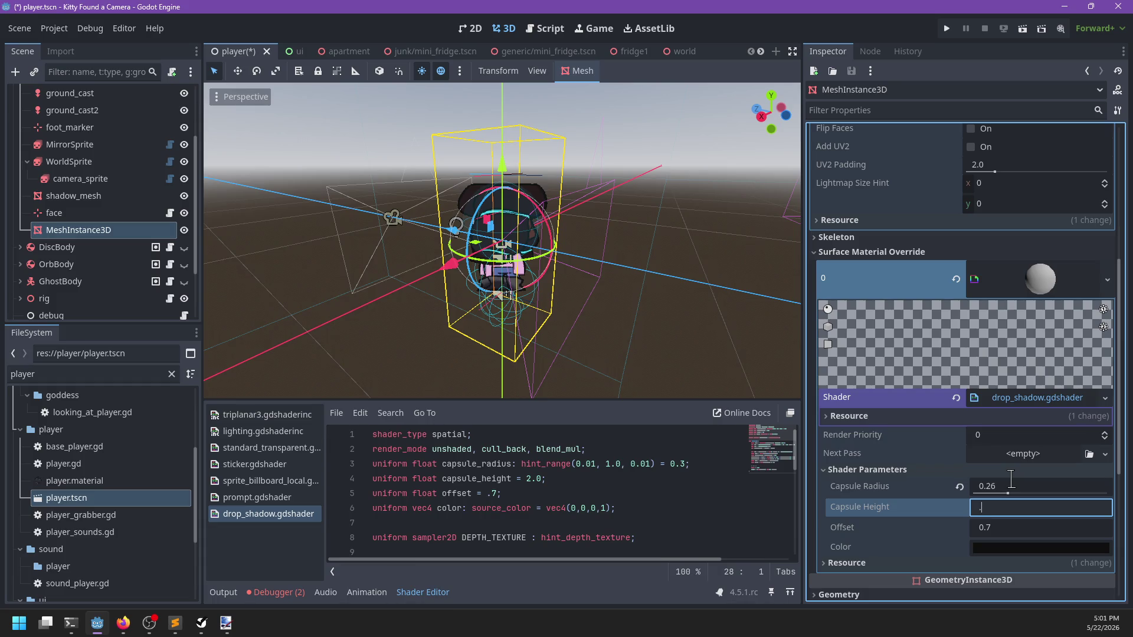
{"action": "left_click", "coordinate": [1011, 479]}
{"action": "type", "text": "4"}
{"action": "key", "text": "Tab"}
{"action": "scroll", "coordinate": [573, 502], "scroll_direction": "down", "scroll_amount": 1}
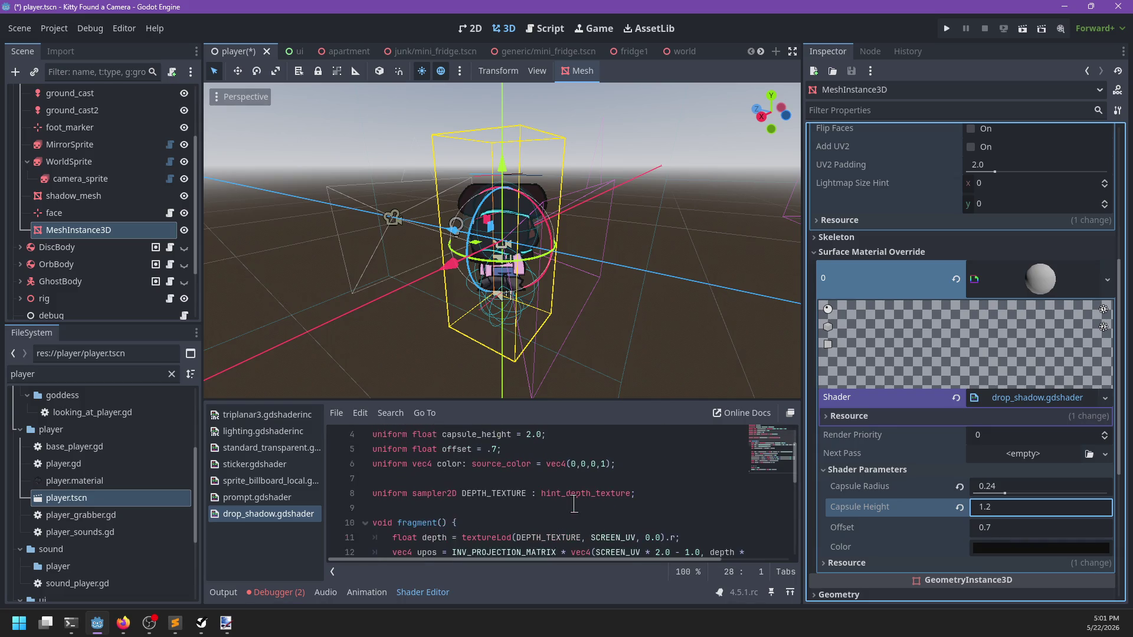
{"action": "left_click", "coordinate": [1004, 530]}
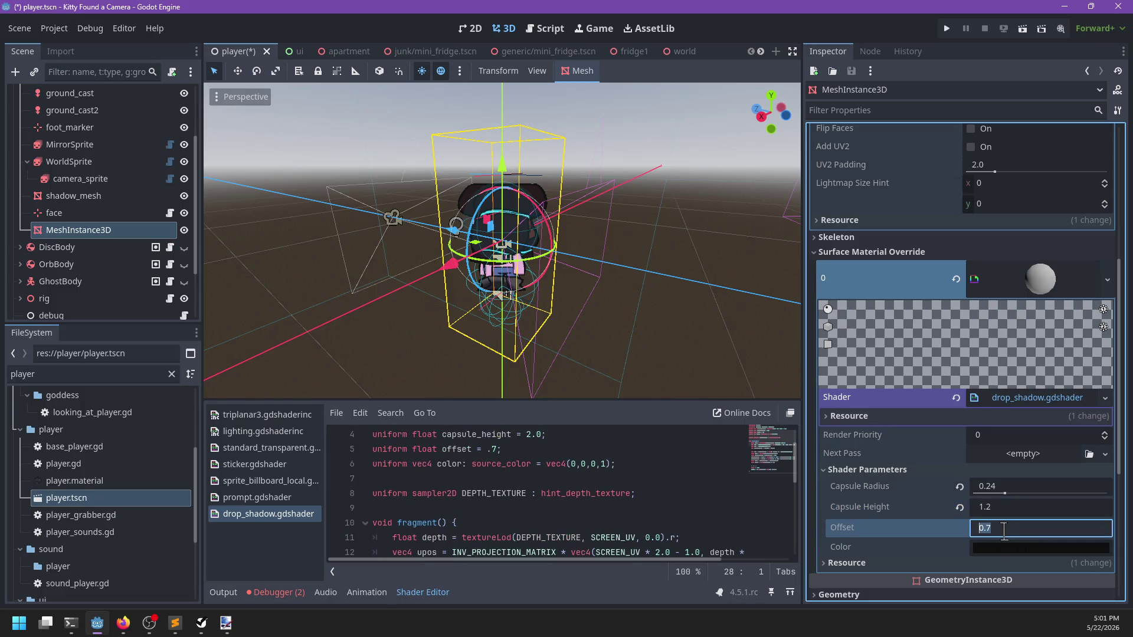
{"action": "type", "text": "0.5"}
{"action": "key", "text": "Return"}
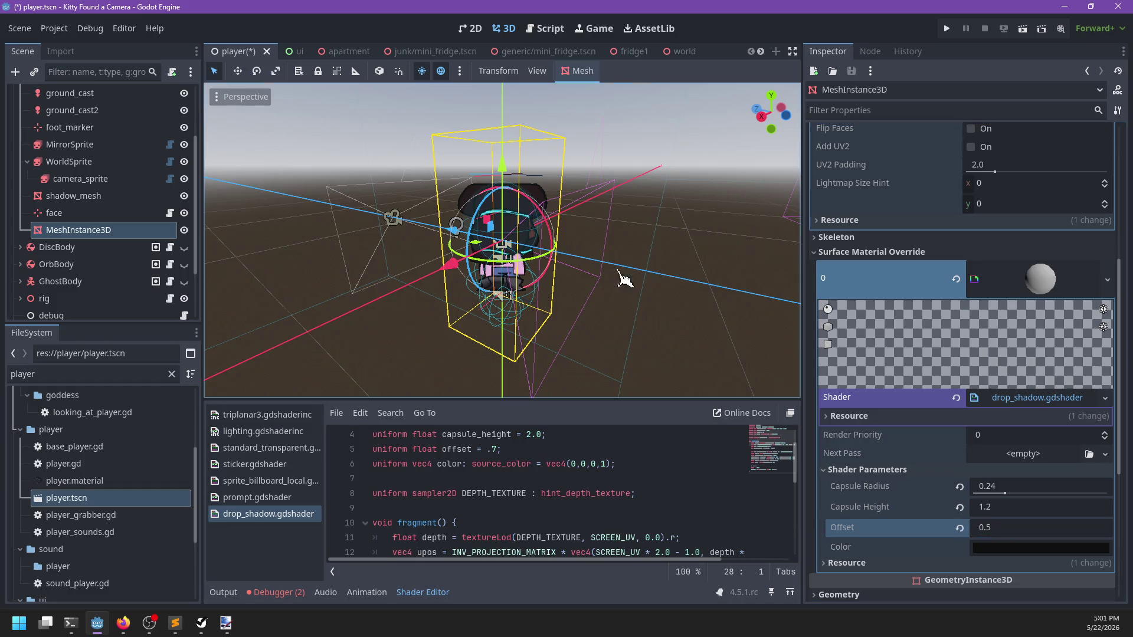
Step: Drag the capsule down on Y beneath the character and save the scene
{"action": "mouse_move", "coordinate": [503, 167]}
{"action": "left_mouse_down"}
{"action": "mouse_move", "coordinate": [506, 253]}
{"action": "mouse_move", "coordinate": [521, 283]}
{"action": "left_mouse_up"}
{"action": "scroll", "coordinate": [521, 283], "scroll_direction": "up", "scroll_amount": 5}
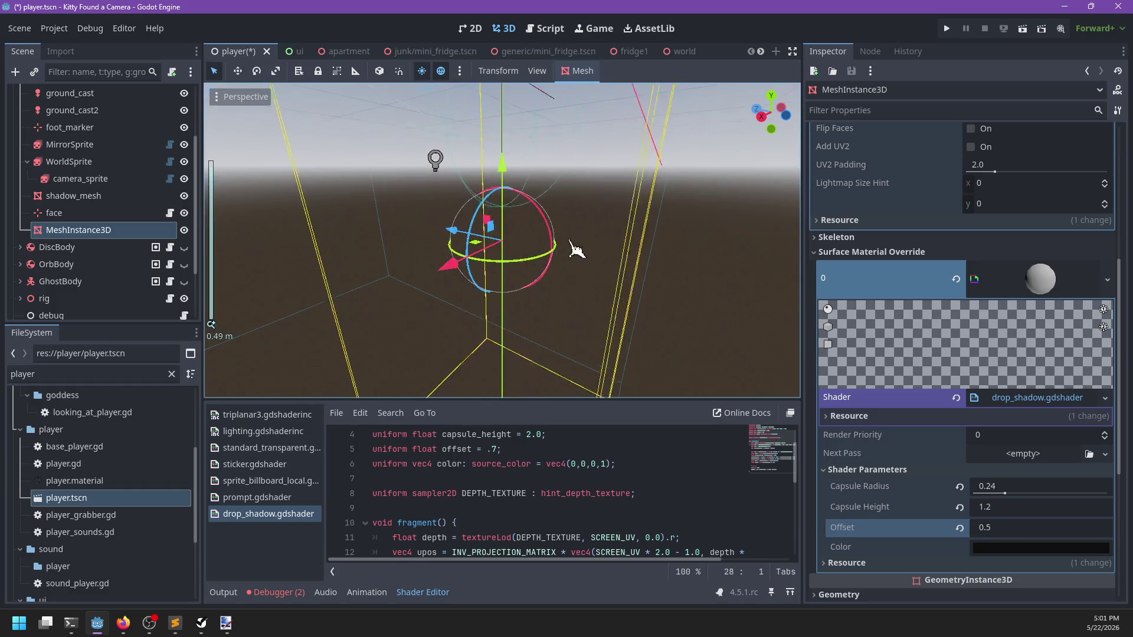
{"action": "mouse_move", "coordinate": [511, 233]}
{"action": "left_mouse_down"}
{"action": "mouse_move", "coordinate": [519, 251]}
{"action": "mouse_move", "coordinate": [507, 255]}
{"action": "left_mouse_up"}
{"action": "scroll", "coordinate": [590, 282], "scroll_direction": "down", "scroll_amount": 3}
{"action": "key", "text": "ctrl+s"}
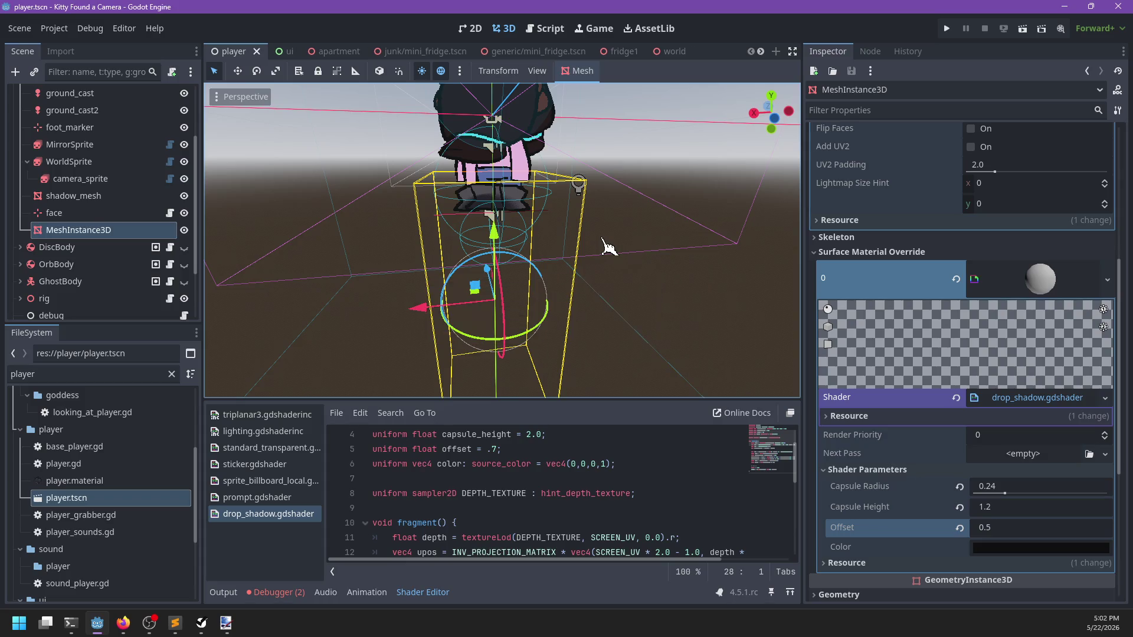
Step: Run the game with F5 and walk the character forward and back to check the shadow
{"action": "key", "text": "F5"}
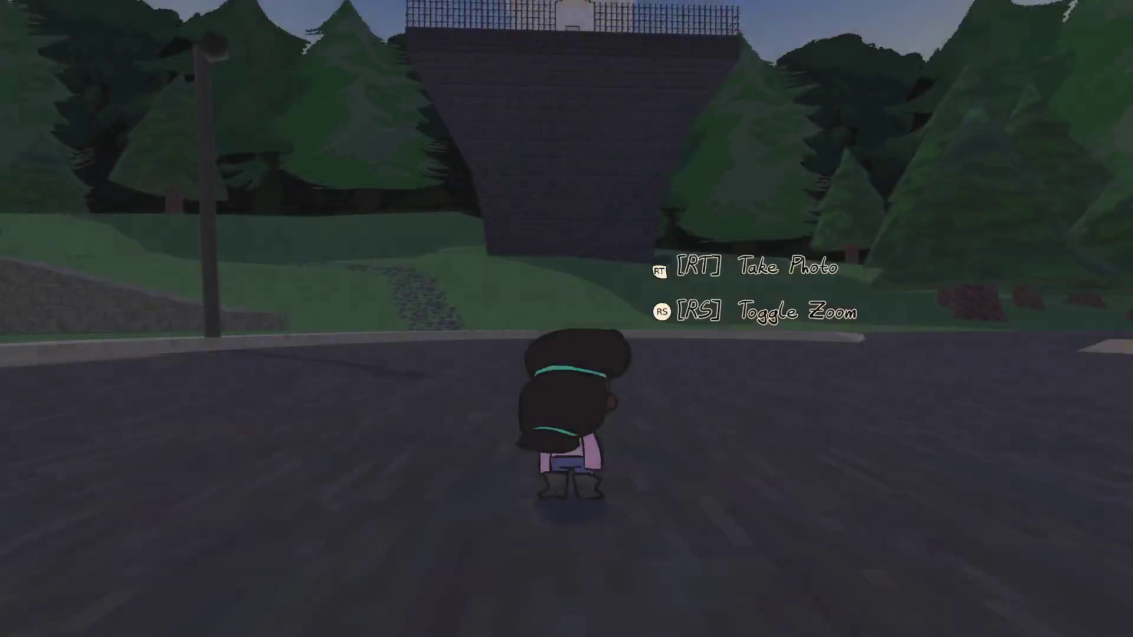
{"action": "key", "text": "w"}
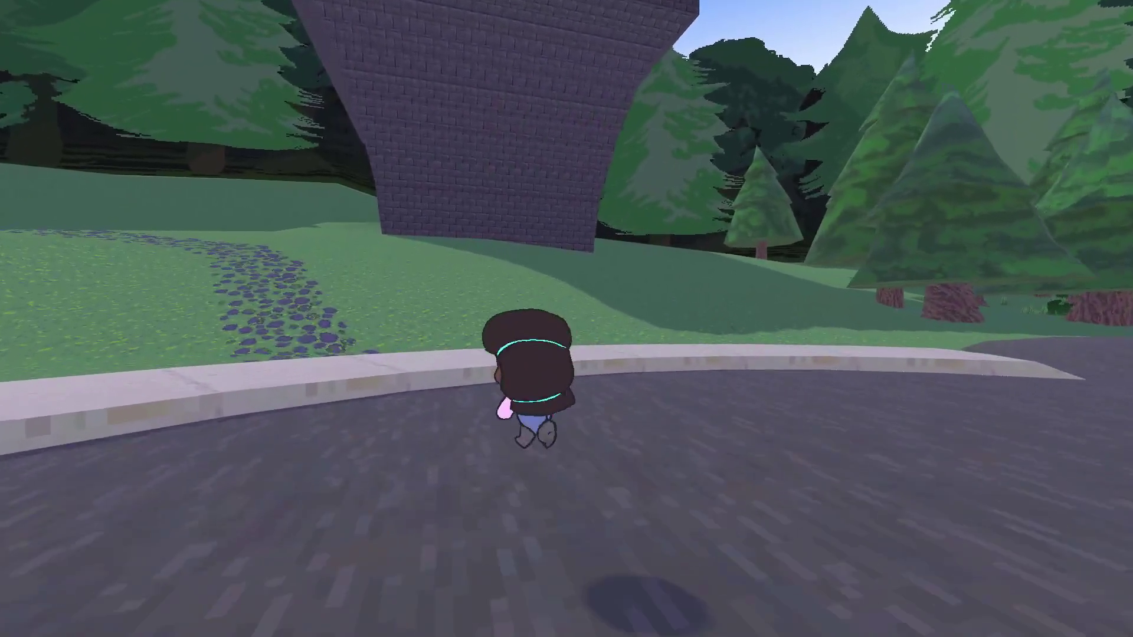
{"action": "key", "text": "s"}
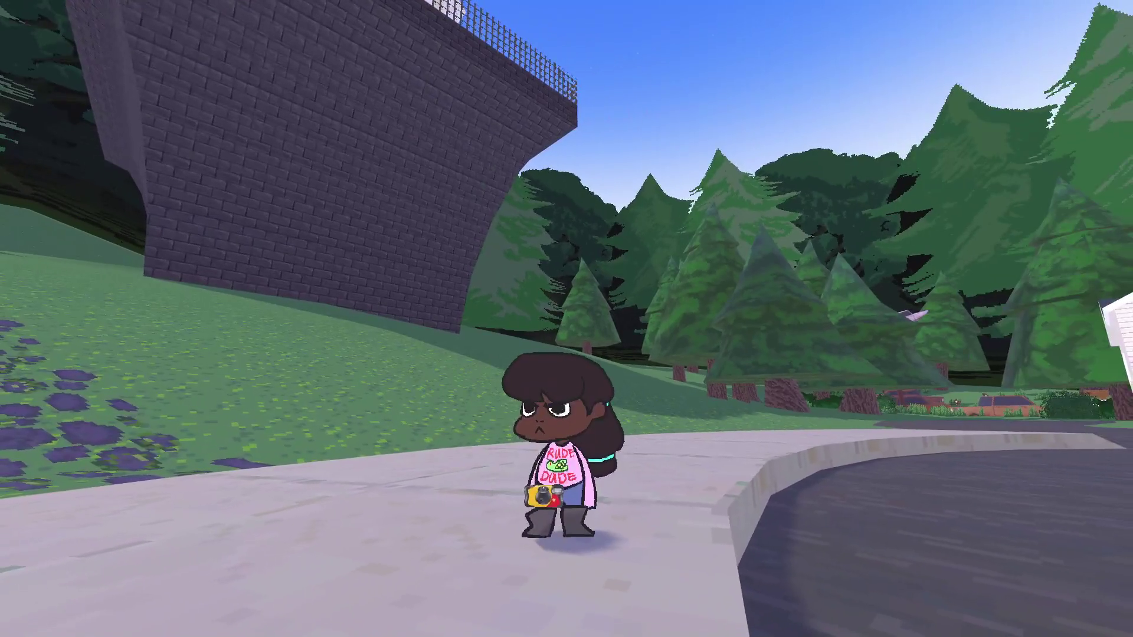
{"action": "key", "text": "alt+Tab"}
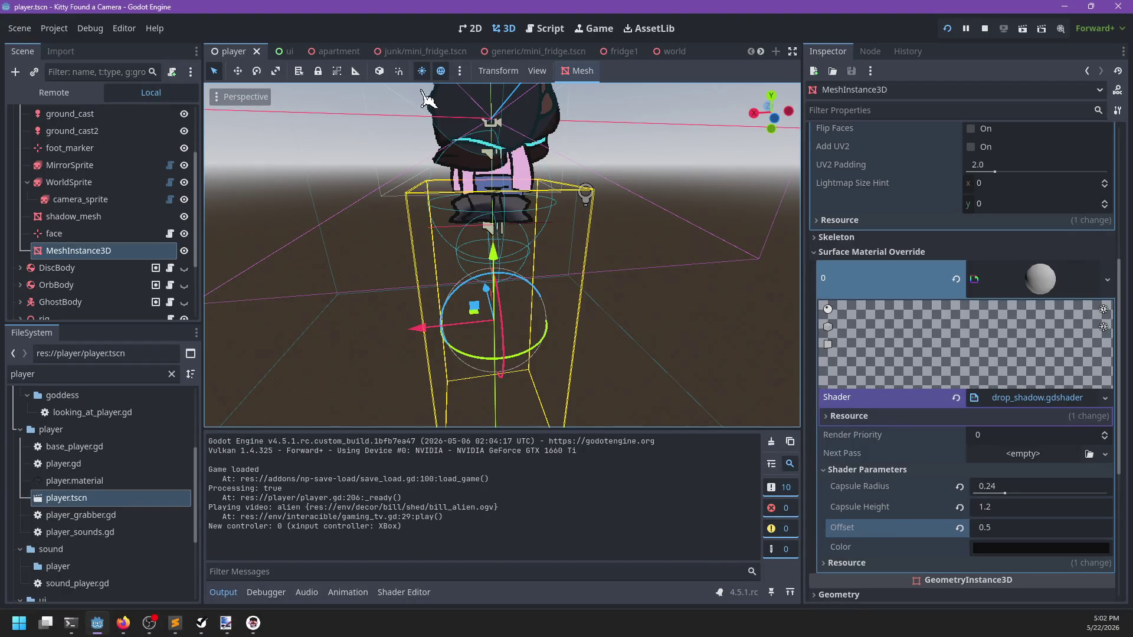
Step: Save the surface material override as drop_shadow.material, then save the player scene
{"action": "left_click", "coordinate": [1042, 293]}
{"action": "left_click", "coordinate": [1107, 300]}
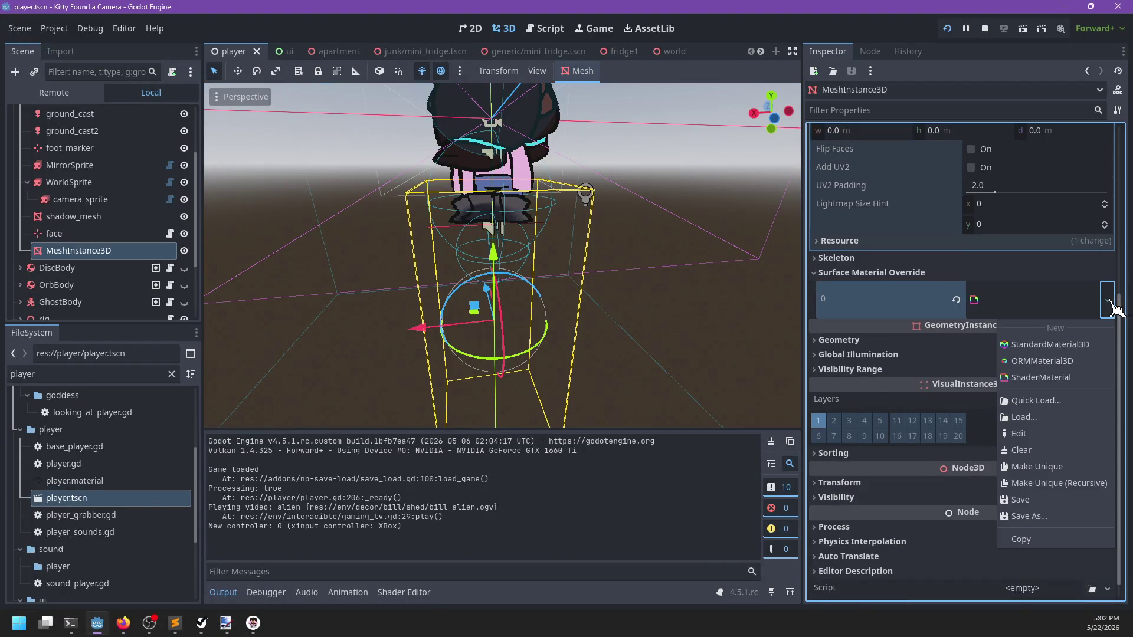
{"action": "left_click", "coordinate": [1038, 517]}
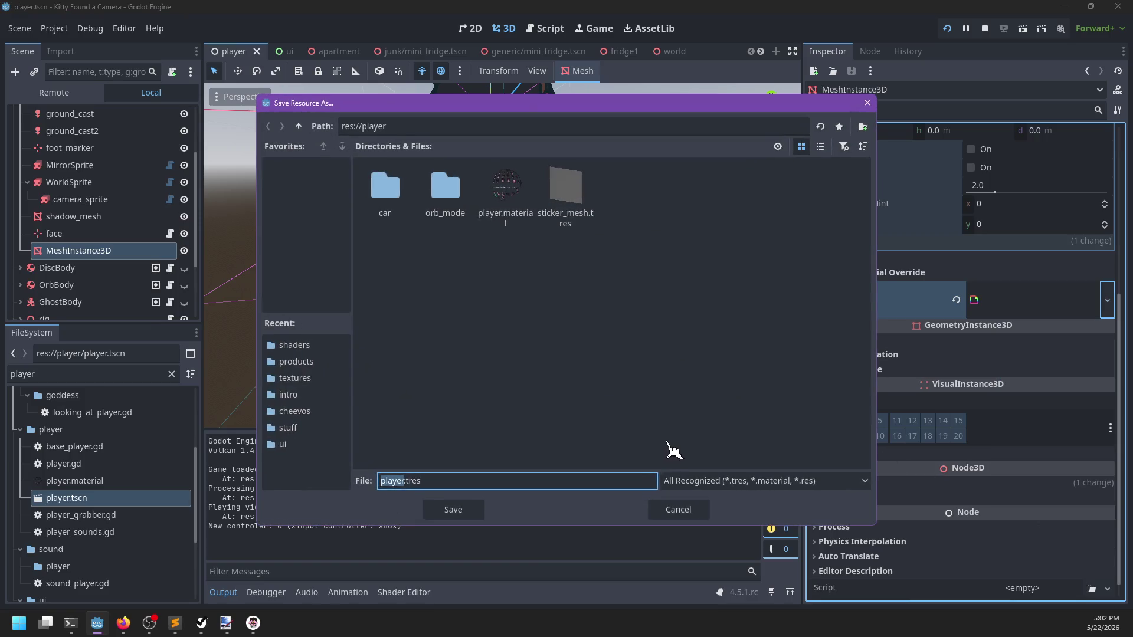
{"action": "type", "text": "drop_shadow.material"}
{"action": "key", "text": "Return"}
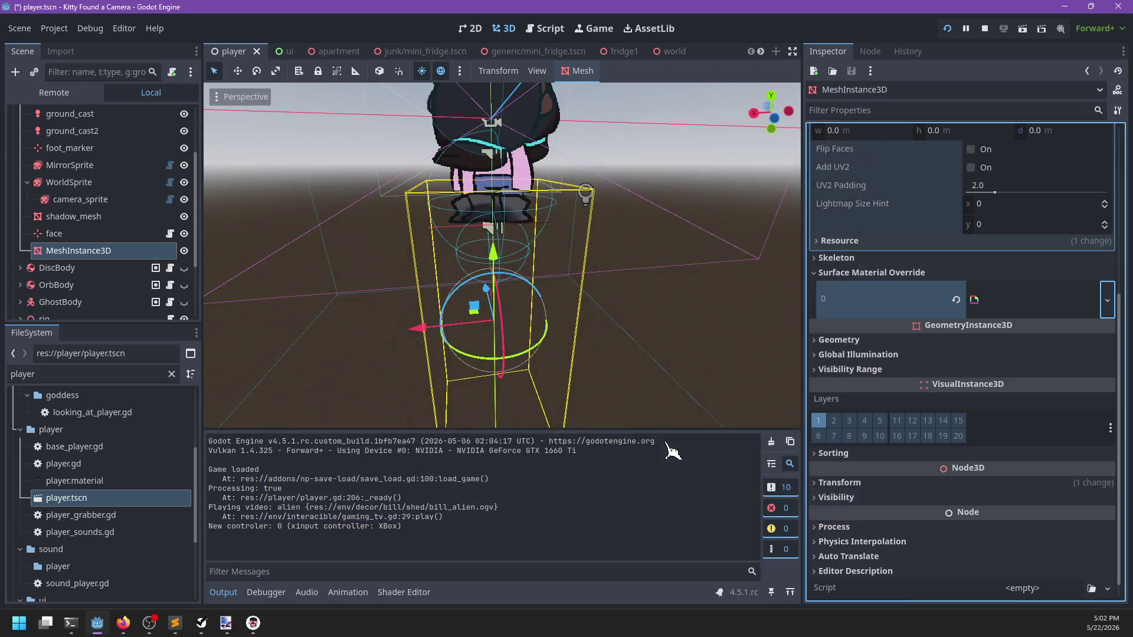
{"action": "key", "text": "ctrl+s"}
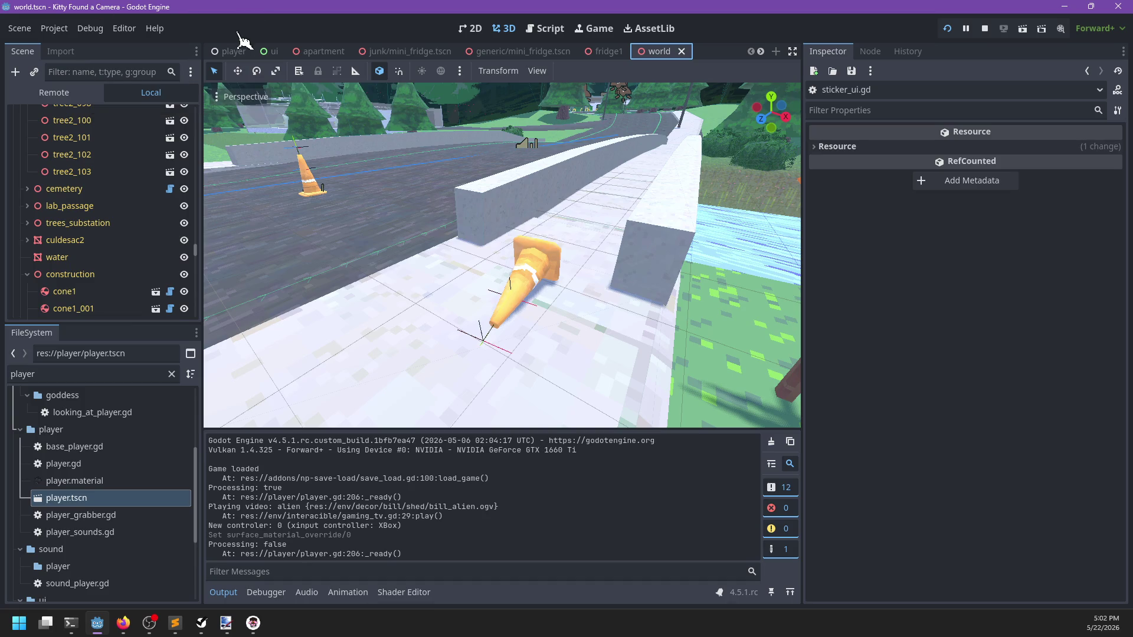
Step: Frame and orbit the world view along the road, then filter the Scene tree by 'player'
{"action": "scroll", "coordinate": [410, 278], "scroll_direction": "down", "scroll_amount": 10}
{"action": "key", "text": "f"}
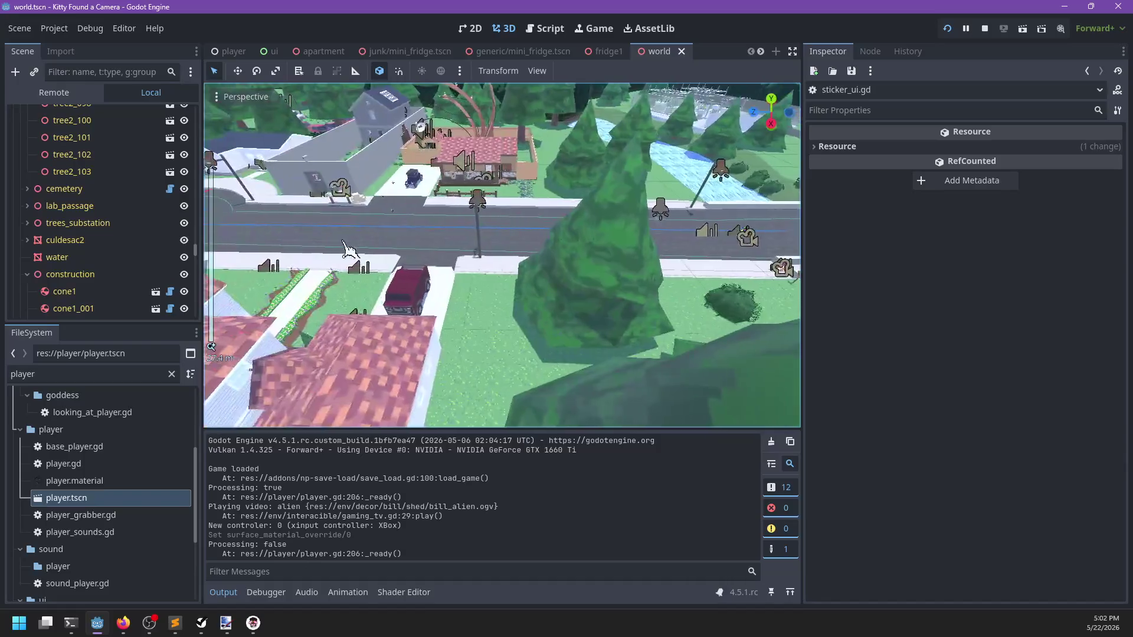
{"action": "mouse_move", "coordinate": [485, 230]}
{"action": "left_mouse_down"}
{"action": "mouse_move", "coordinate": [590, 240]}
{"action": "mouse_move", "coordinate": [463, 327]}
{"action": "mouse_move", "coordinate": [501, 305]}
{"action": "left_mouse_up"}
{"action": "scroll", "coordinate": [462, 326], "scroll_direction": "up", "scroll_amount": 2}
{"action": "left_click", "coordinate": [92, 72]}
{"action": "type", "text": "player"}
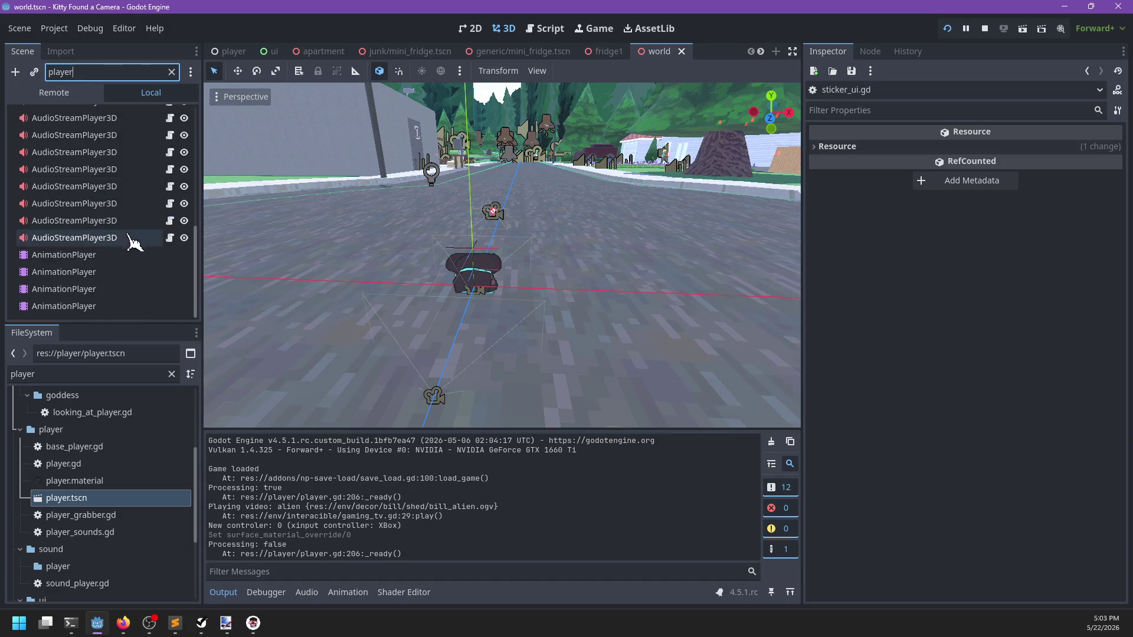
Step: Select the player's grabber child node in the Scene tree and frame it in the viewport
{"action": "left_click", "coordinate": [53, 132]}
{"action": "left_click", "coordinate": [52, 120]}
{"action": "left_click", "coordinate": [153, 72]}
{"action": "left_click", "coordinate": [20, 149]}
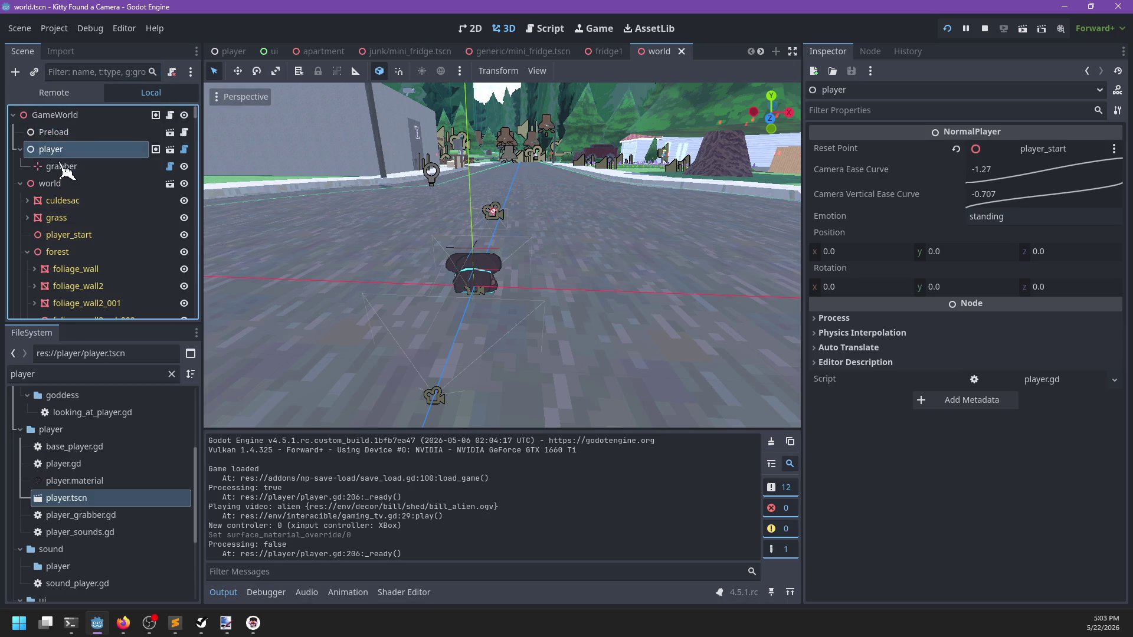
{"action": "left_click", "coordinate": [61, 166]}
{"action": "key", "text": "f"}
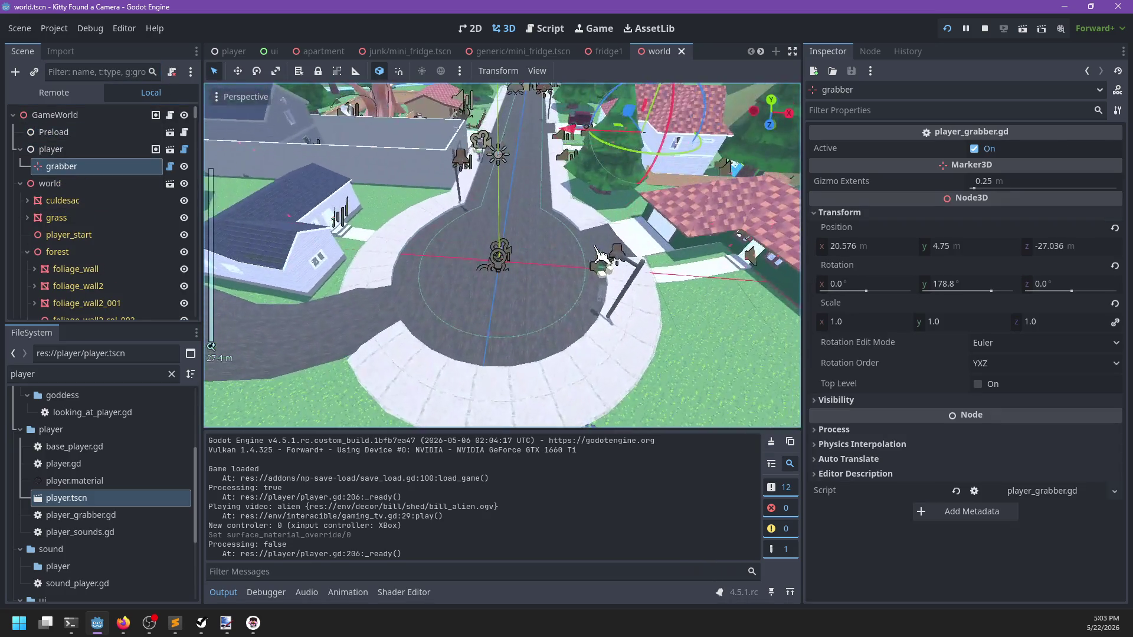
Step: Drag the grabber onto the player and lower it to 1.862, 0.369, 5.021, stopping the running game
{"action": "left_click_drag", "start_coordinate": [619, 137], "coordinate": [499, 253]}
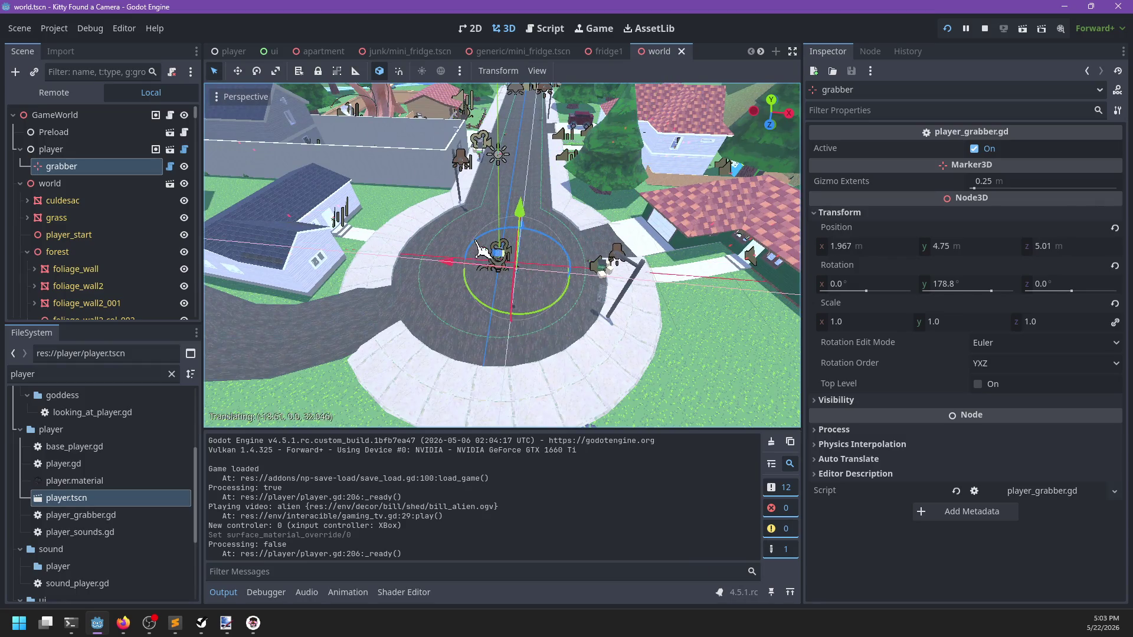
{"action": "key", "text": "f"}
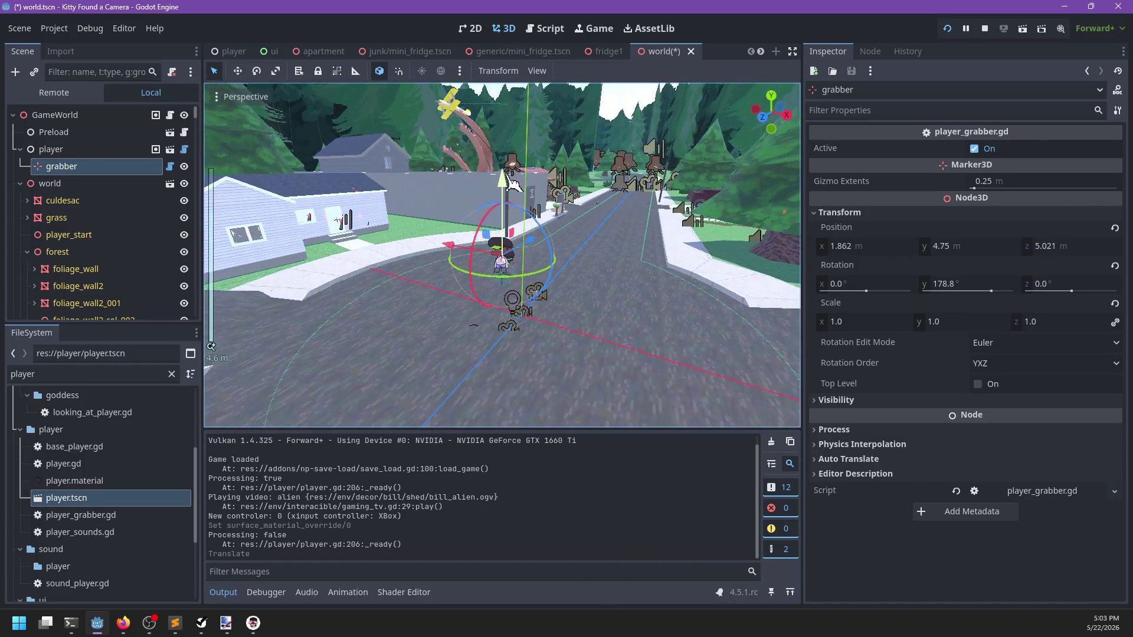
{"action": "left_click_drag", "start_coordinate": [501, 210], "coordinate": [501, 304]}
{"action": "left_click", "coordinate": [984, 28]}
{"action": "scroll", "coordinate": [546, 298], "scroll_direction": "up", "scroll_amount": 3}
{"action": "left_click_drag", "start_coordinate": [505, 206], "coordinate": [566, 272]}
{"action": "scroll", "coordinate": [567, 272], "scroll_direction": "up", "scroll_amount": 3}
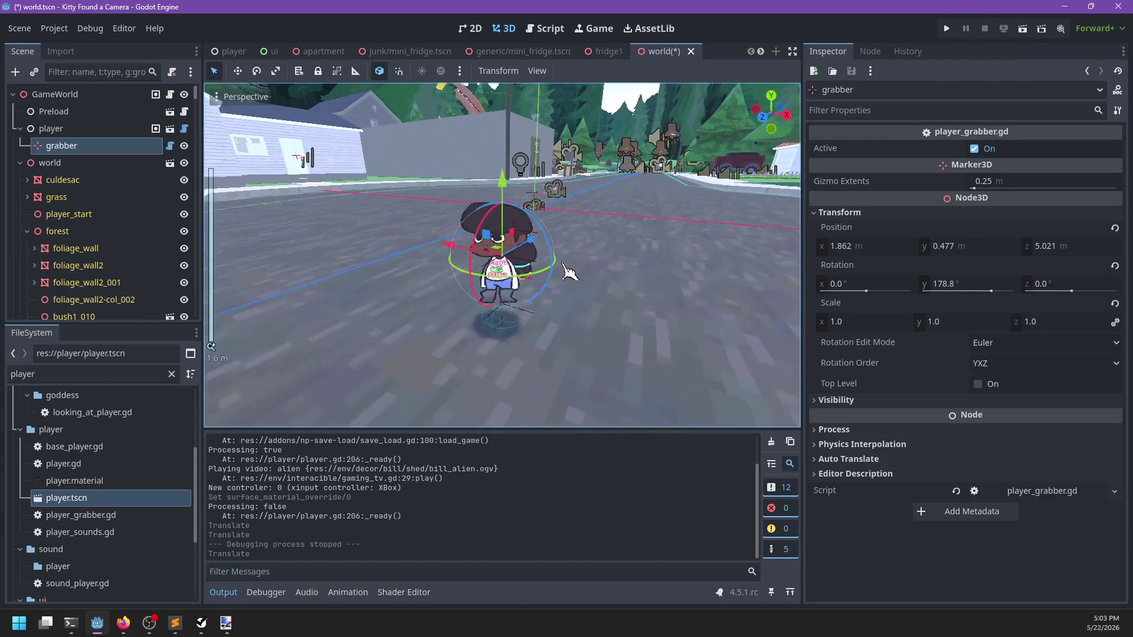
{"action": "scroll", "coordinate": [569, 271], "scroll_direction": "up", "scroll_amount": 2}
{"action": "left_click_drag", "start_coordinate": [501, 177], "coordinate": [501, 200]}
{"action": "left_click_drag", "start_coordinate": [643, 323], "coordinate": [643, 265]}
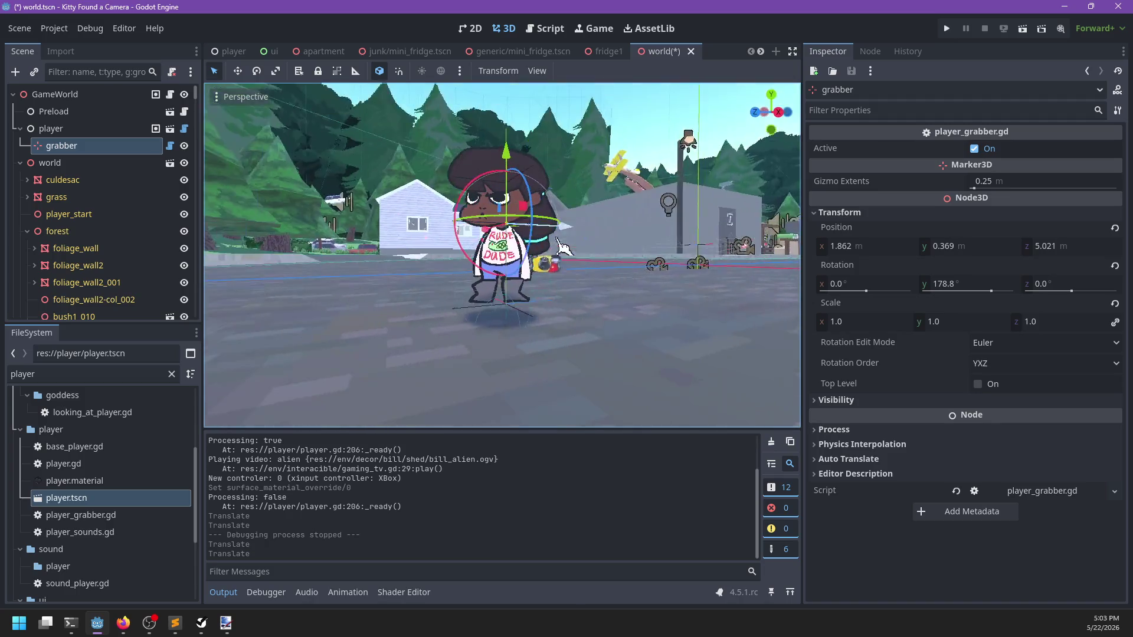
Step: Filter the FileSystem for 'drop' and open drop_shadow.gdshader in the shader editor
{"action": "double_click", "coordinate": [108, 373]}
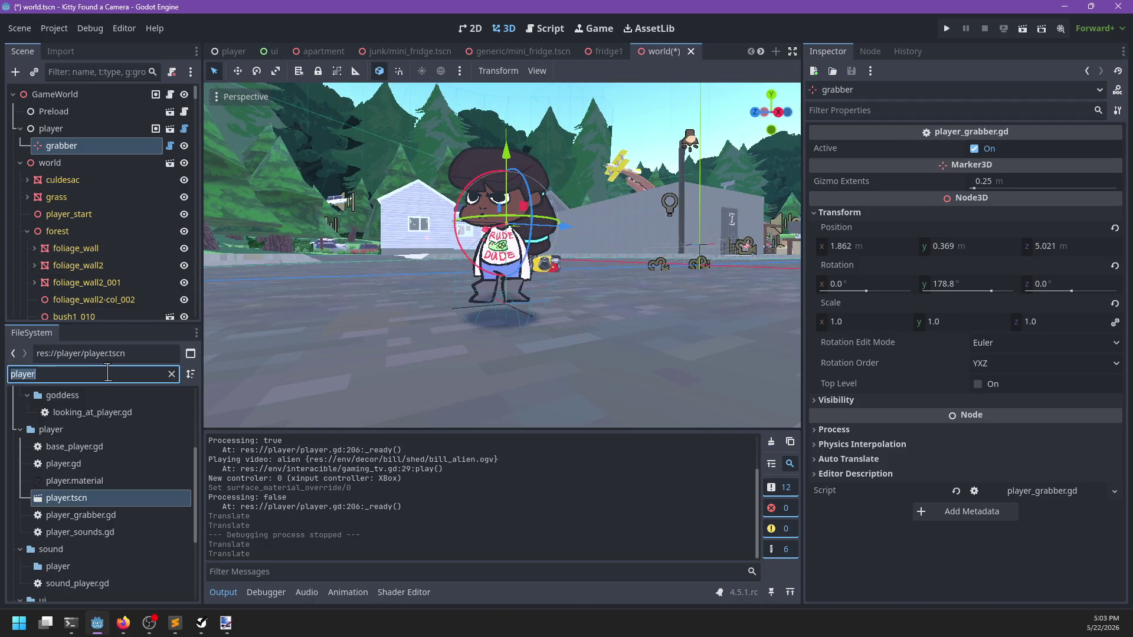
{"action": "type", "text": "drop_"}
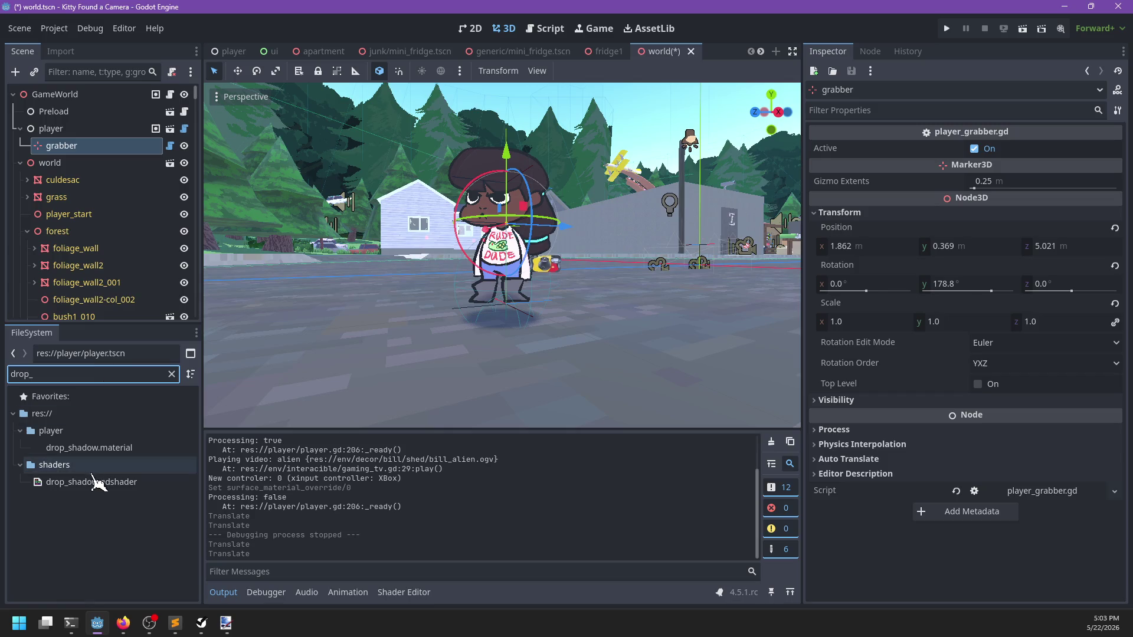
{"action": "double_click", "coordinate": [91, 481]}
Step: In drop_shadow.material keep Capsule Radius at 0.24, set Offset to 0.615, and enlarge the shader panel
{"action": "left_click", "coordinate": [107, 450]}
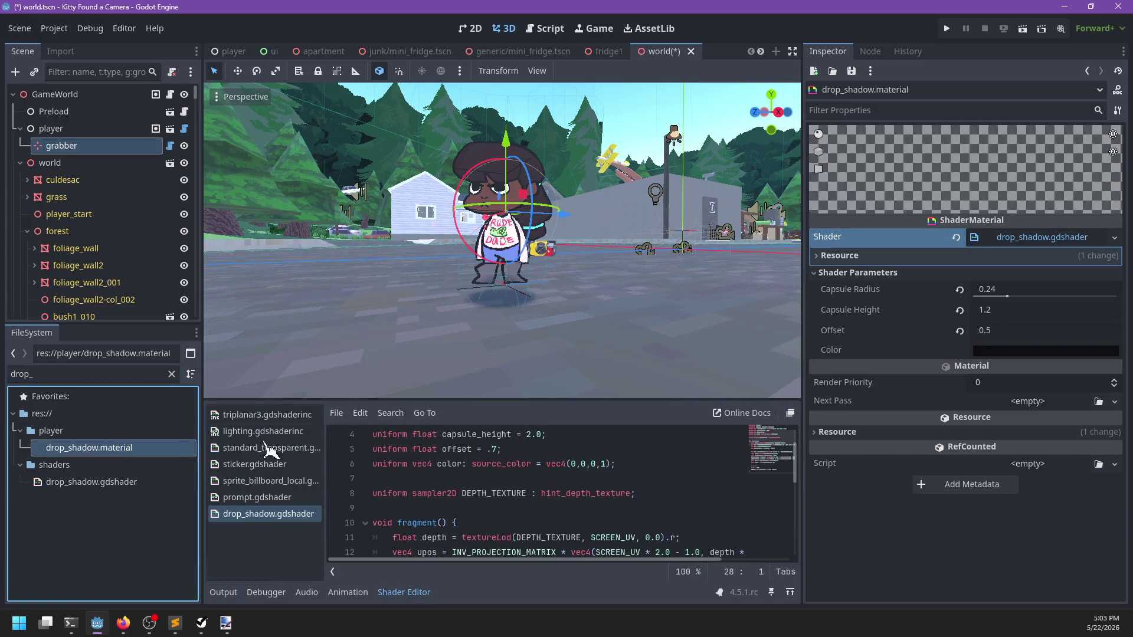
{"action": "mouse_move", "coordinate": [1008, 296]}
{"action": "left_mouse_down"}
{"action": "mouse_move", "coordinate": [1039, 296]}
{"action": "mouse_move", "coordinate": [1025, 296]}
{"action": "left_mouse_up"}
{"action": "left_click", "coordinate": [997, 289]}
{"action": "type", "text": ".2"}
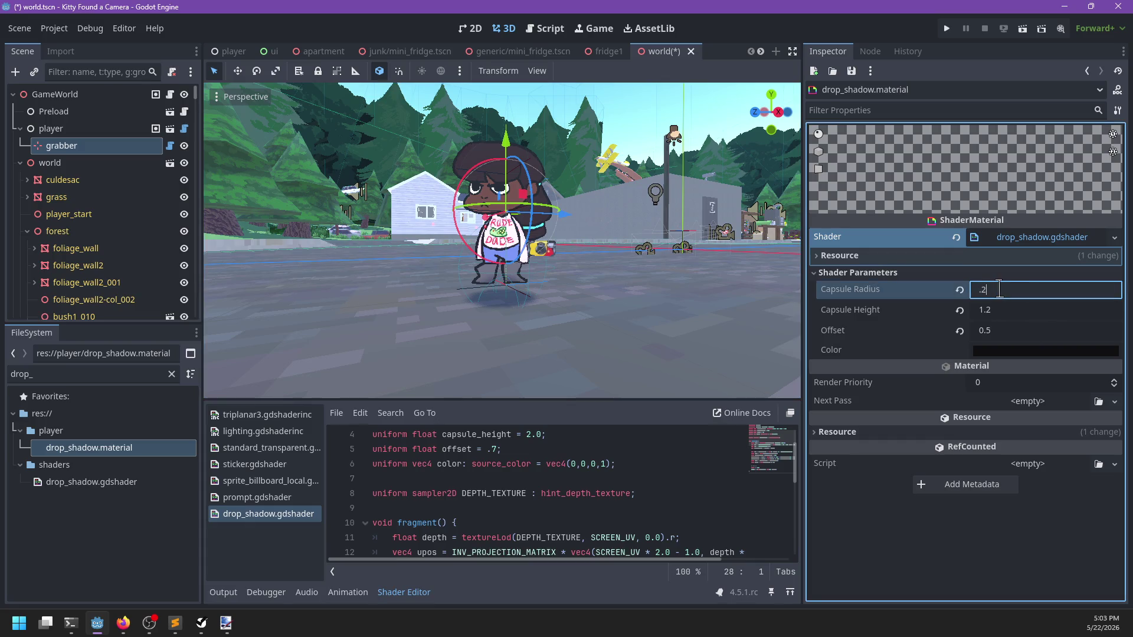
{"action": "mouse_move", "coordinate": [986, 331]}
{"action": "left_mouse_down"}
{"action": "mouse_move", "coordinate": [1010, 332]}
{"action": "mouse_move", "coordinate": [981, 343]}
{"action": "mouse_move", "coordinate": [1006, 343]}
{"action": "mouse_move", "coordinate": [1002, 332]}
{"action": "mouse_move", "coordinate": [937, 332]}
{"action": "left_mouse_up"}
{"action": "scroll", "coordinate": [590, 330], "scroll_direction": "up", "scroll_amount": 5}
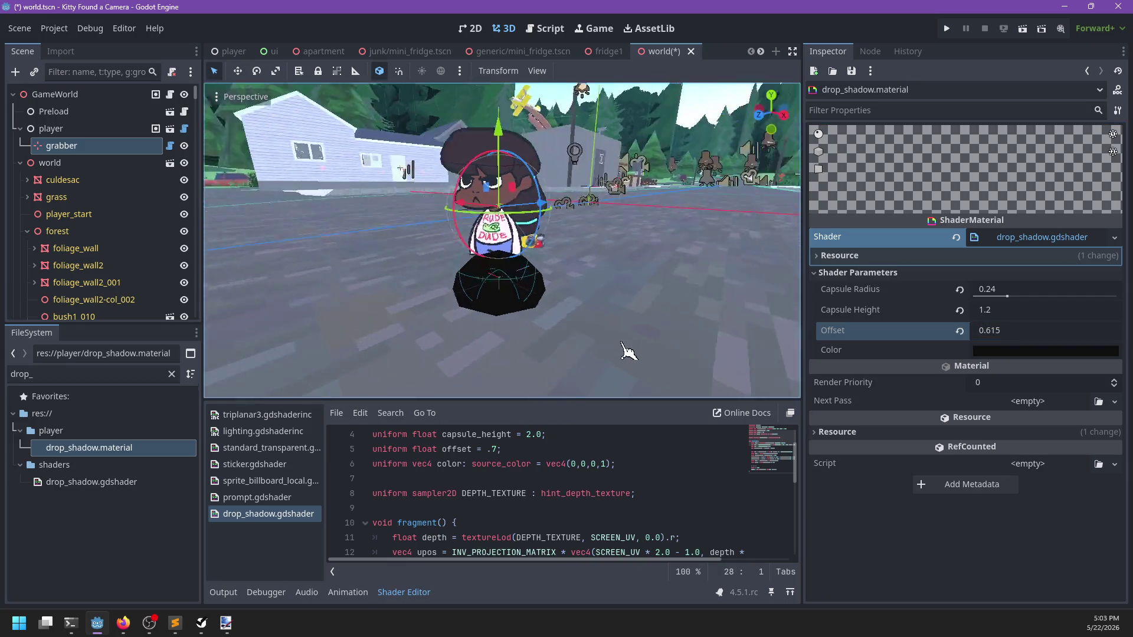
{"action": "scroll", "coordinate": [537, 313], "scroll_direction": "down", "scroll_amount": 5}
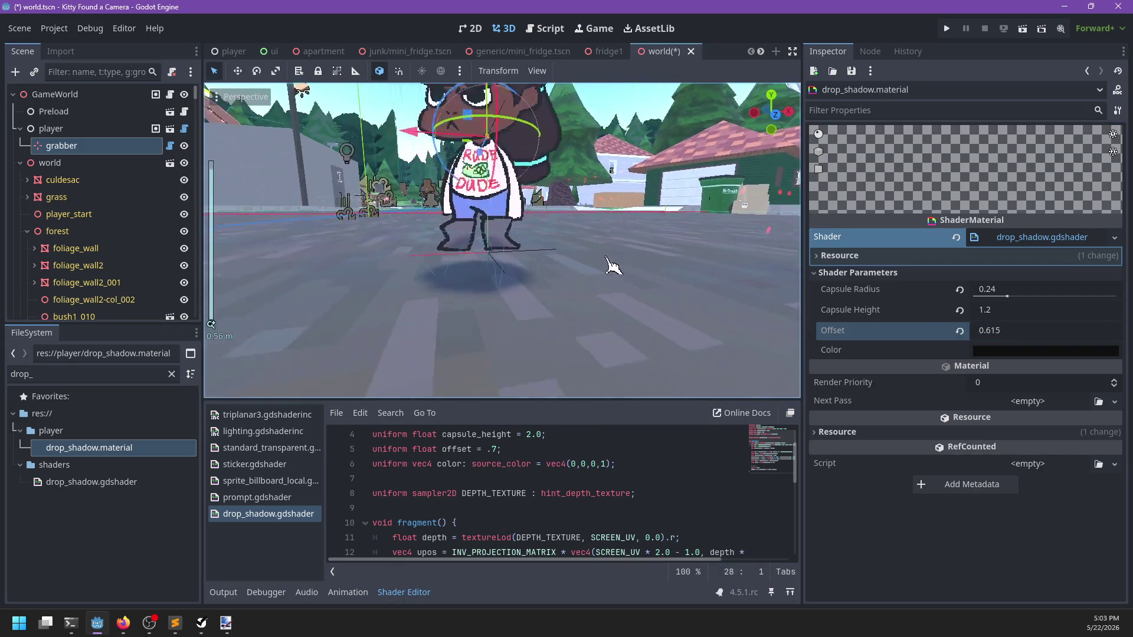
{"action": "left_click_drag", "start_coordinate": [596, 272], "coordinate": [475, 298]}
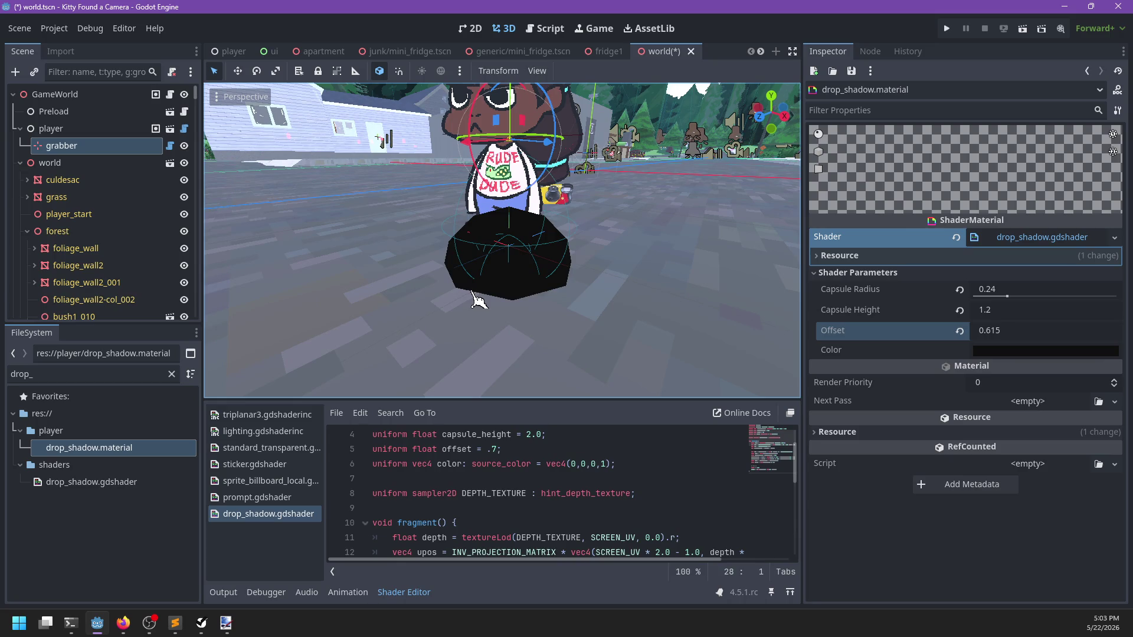
{"action": "left_click_drag", "start_coordinate": [497, 399], "coordinate": [492, 245]}
{"action": "scroll", "coordinate": [534, 375], "scroll_direction": "down", "scroll_amount": 1}
{"action": "scroll", "coordinate": [531, 375], "scroll_direction": "up", "scroll_amount": 2}
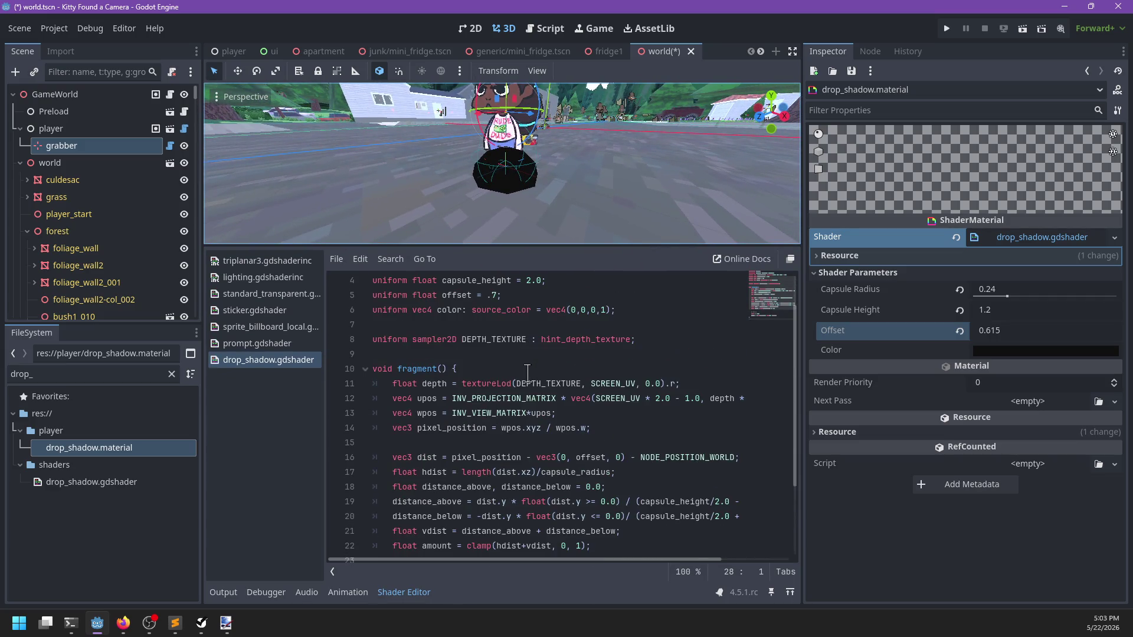
{"action": "scroll", "coordinate": [484, 319], "scroll_direction": "up", "scroll_amount": 1}
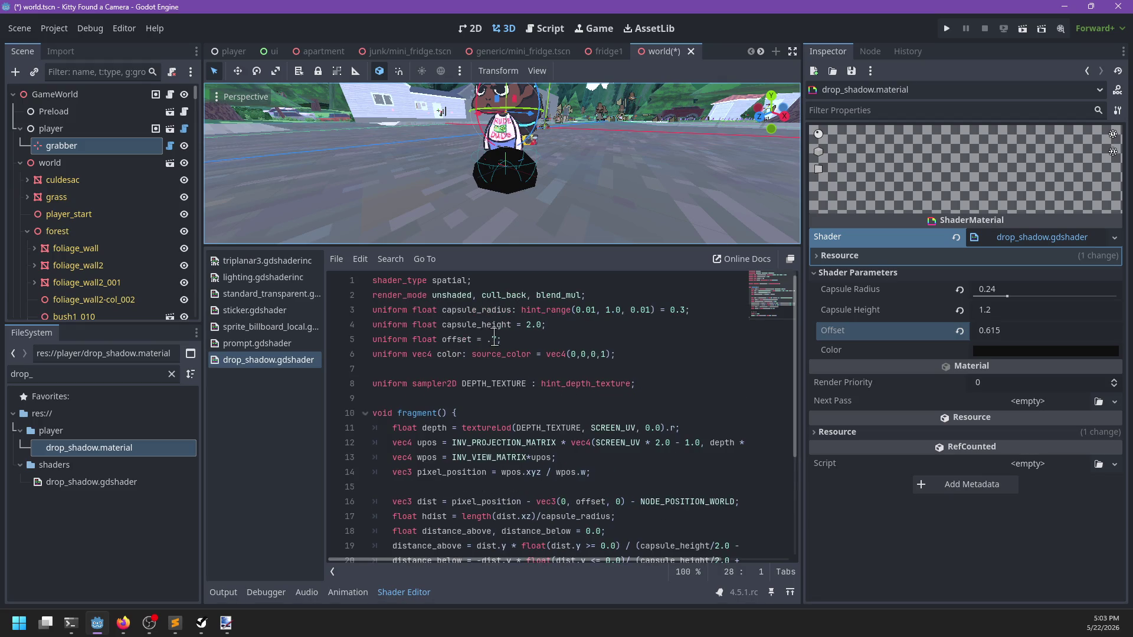
{"action": "scroll", "coordinate": [502, 376], "scroll_direction": "down", "scroll_amount": 2}
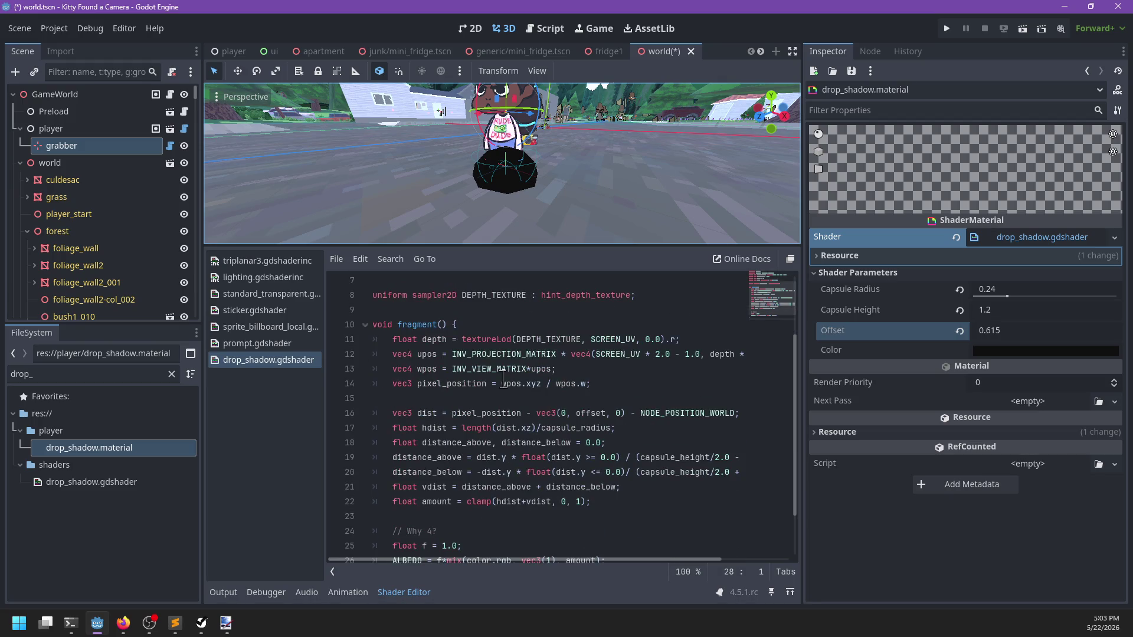
{"action": "scroll", "coordinate": [503, 380], "scroll_direction": "down", "scroll_amount": 2}
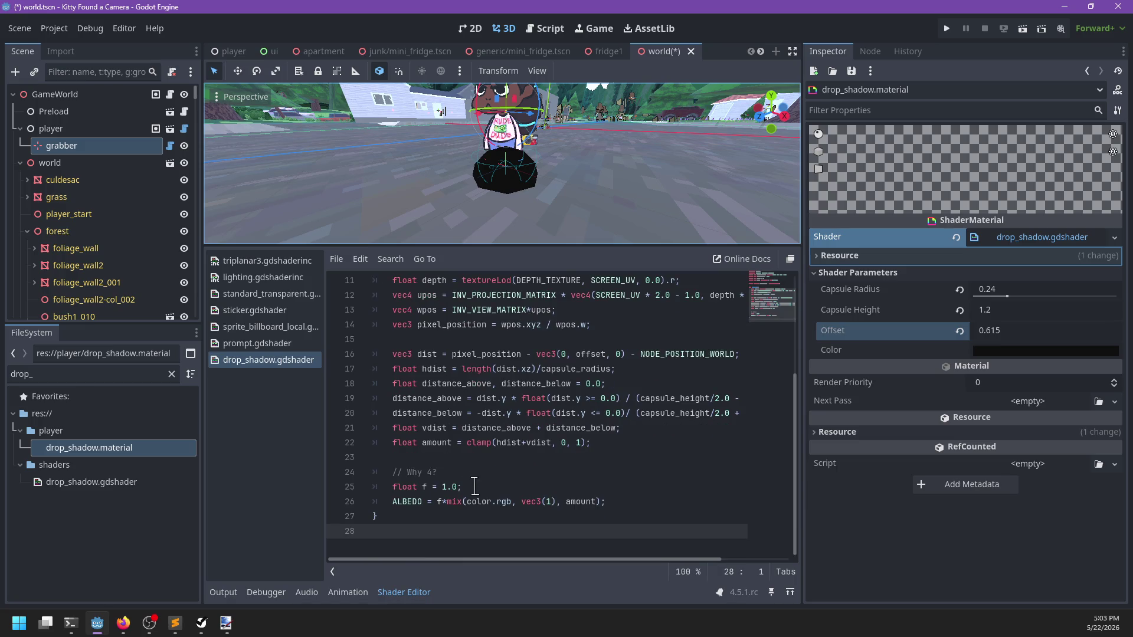
Step: Change 'float f = 1.0;' on line 25 to 4.0 and save with Ctrl+S
{"action": "double_click", "coordinate": [419, 472]}
{"action": "left_click", "coordinate": [463, 487]}
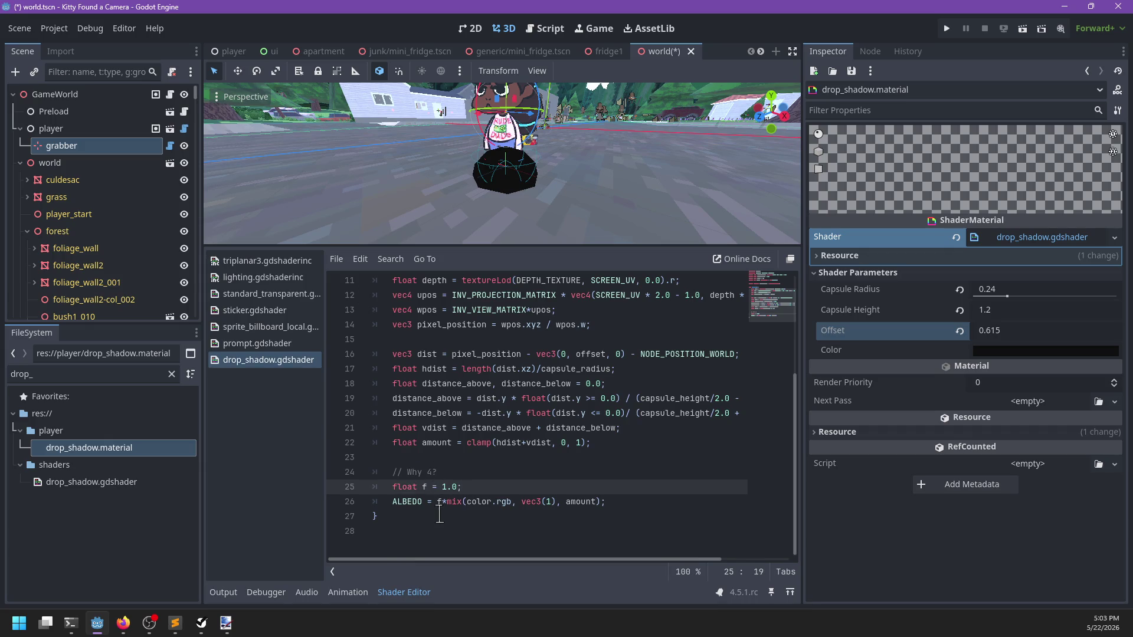
{"action": "left_click", "coordinate": [451, 486]}
{"action": "type", "text": "4"}
{"action": "key", "text": "ctrl+s"}
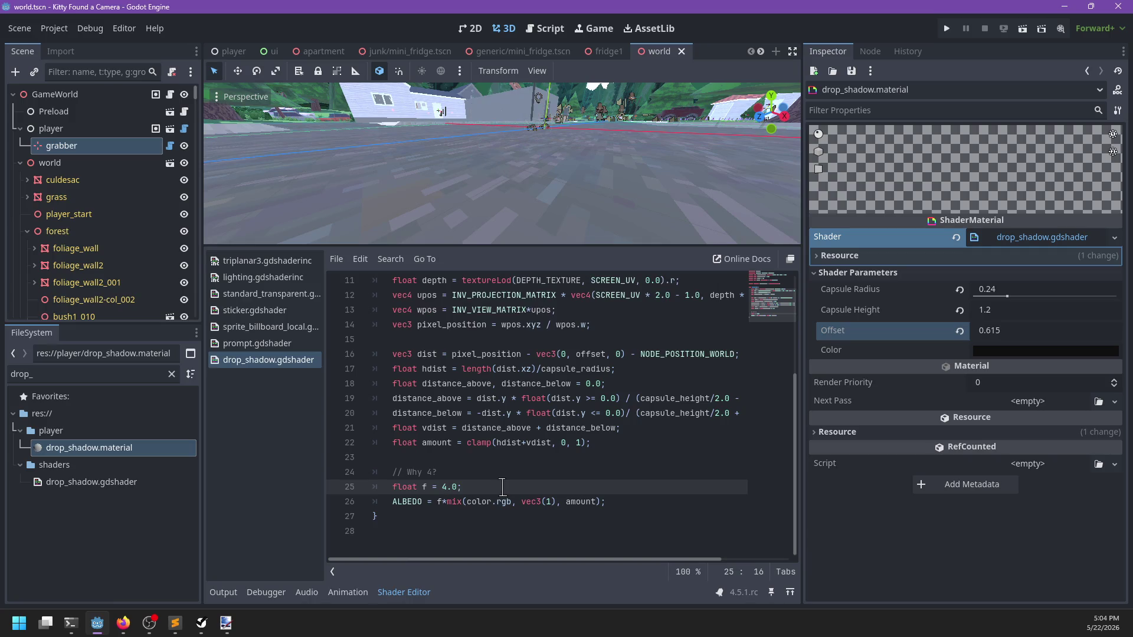
{"action": "scroll", "coordinate": [531, 190], "scroll_direction": "down", "scroll_amount": 3}
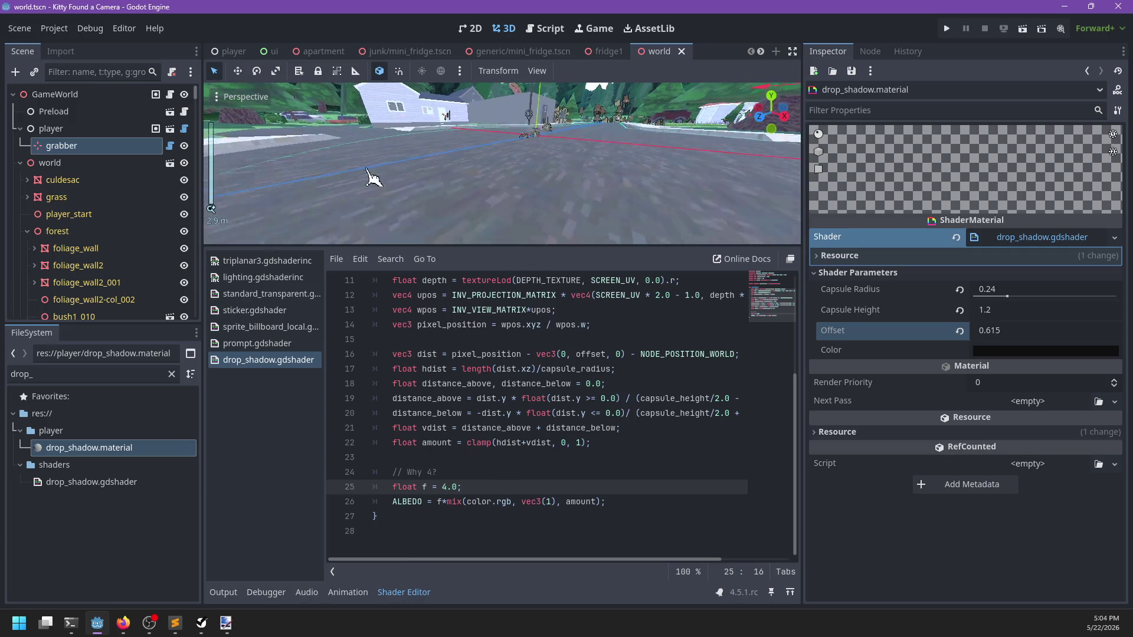
Step: Move the grabber back toward the player, lower it near the ground, and scroll through the shader code
{"action": "left_click", "coordinate": [126, 145]}
{"action": "scroll", "coordinate": [538, 183], "scroll_direction": "down", "scroll_amount": 5}
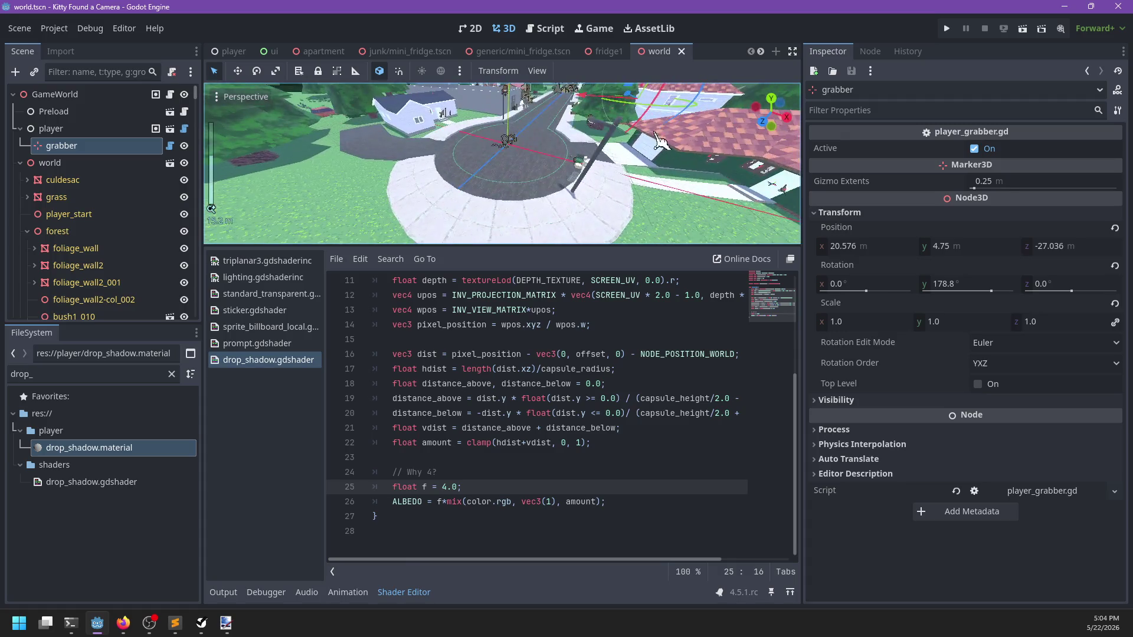
{"action": "mouse_move", "coordinate": [608, 132]}
{"action": "left_mouse_down"}
{"action": "mouse_move", "coordinate": [475, 171]}
{"action": "mouse_move", "coordinate": [481, 197]}
{"action": "mouse_move", "coordinate": [483, 180]}
{"action": "left_mouse_up"}
{"action": "key", "text": "f"}
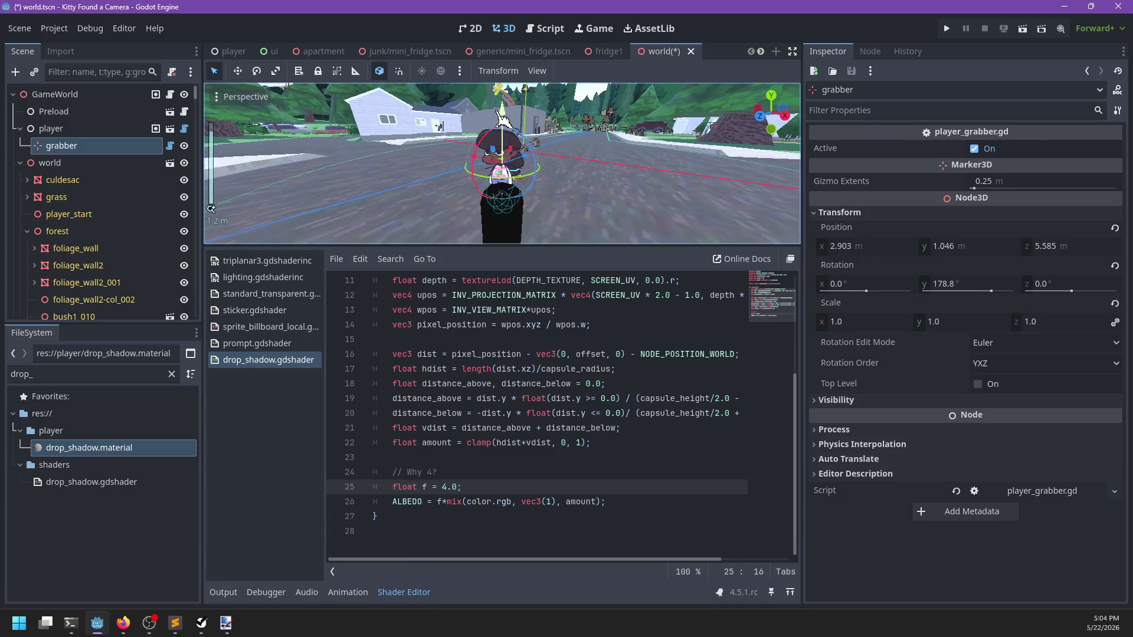
{"action": "key", "text": "Page_Down"}
{"action": "scroll", "coordinate": [598, 178], "scroll_direction": "up", "scroll_amount": 5}
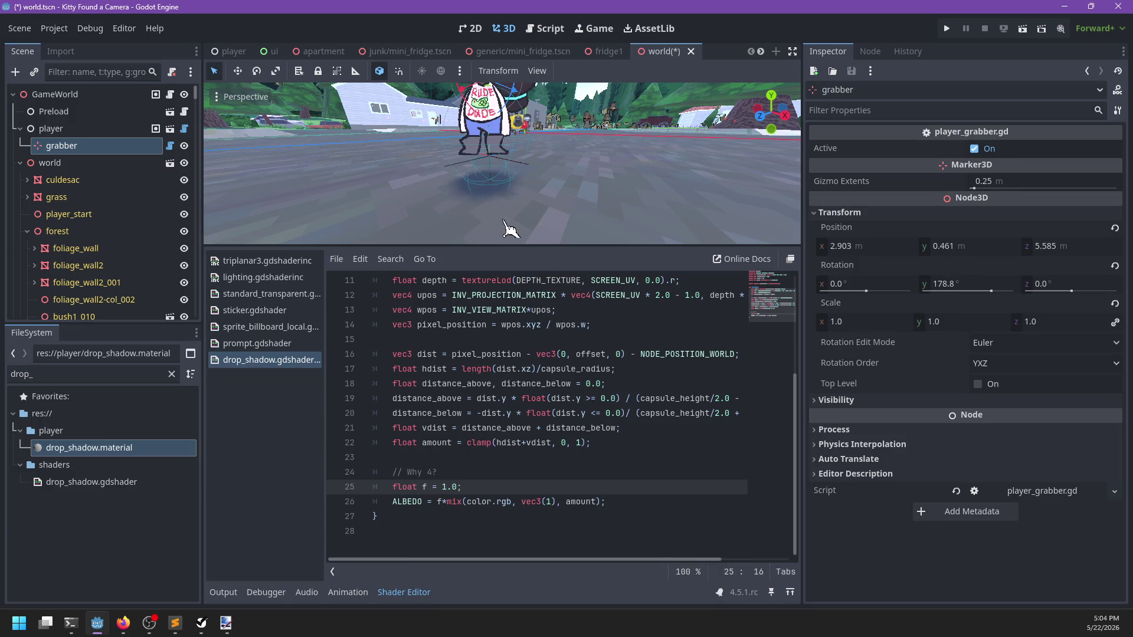
{"action": "scroll", "coordinate": [532, 171], "scroll_direction": "up", "scroll_amount": 3}
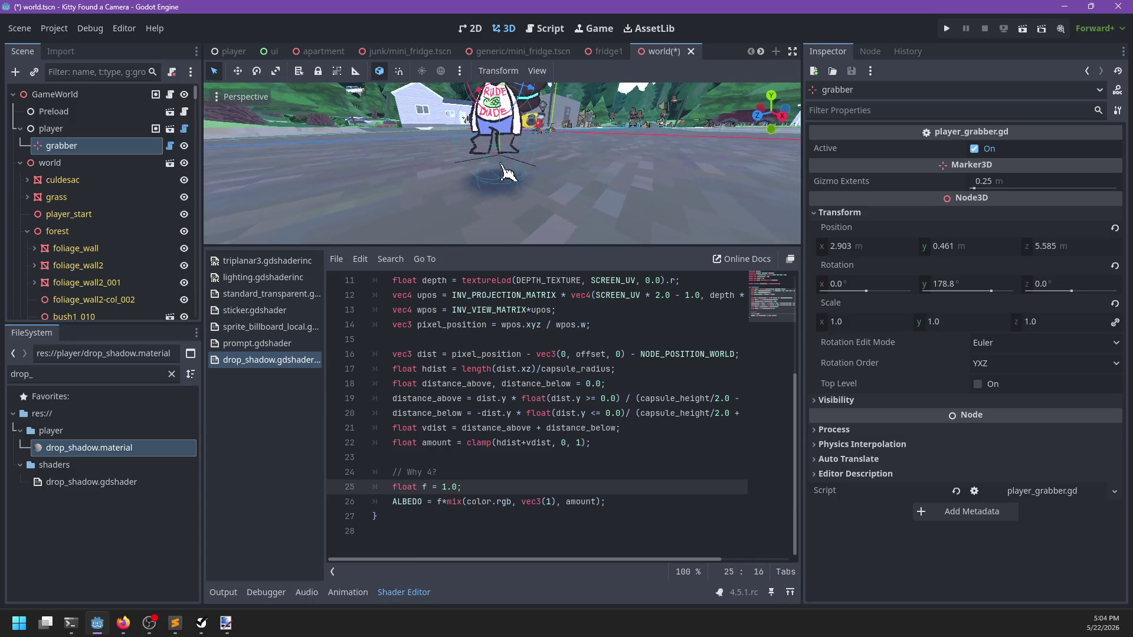
{"action": "scroll", "coordinate": [572, 469], "scroll_direction": "up", "scroll_amount": 3}
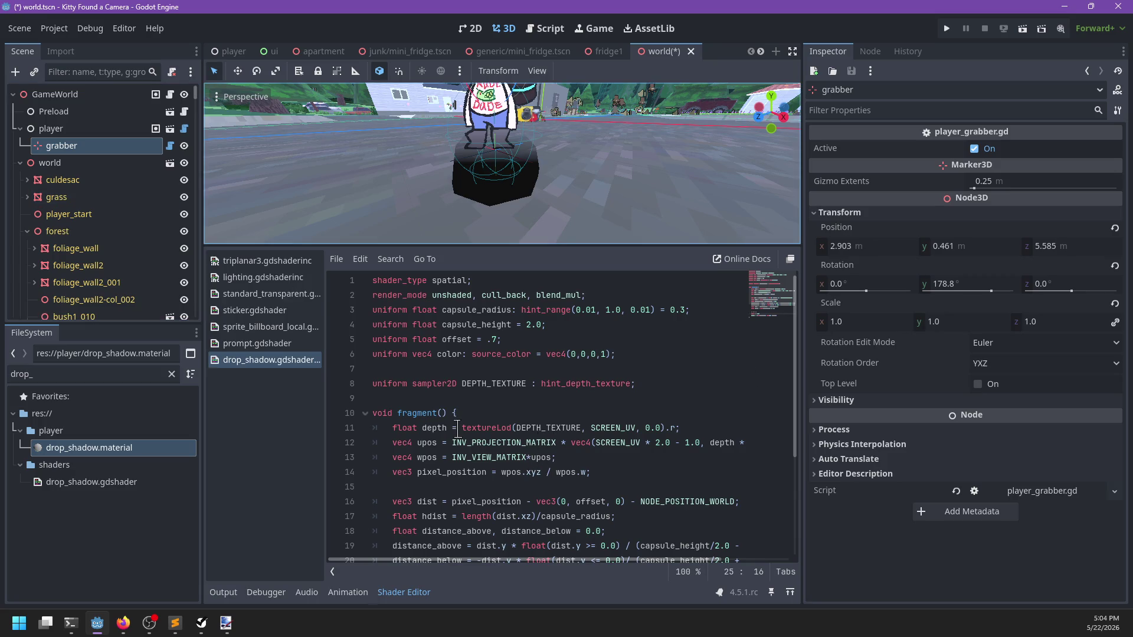
Step: Highlight where DEPTH_TEXTURE is used in the drop_shadow shader code
{"action": "double_click", "coordinate": [539, 426]}
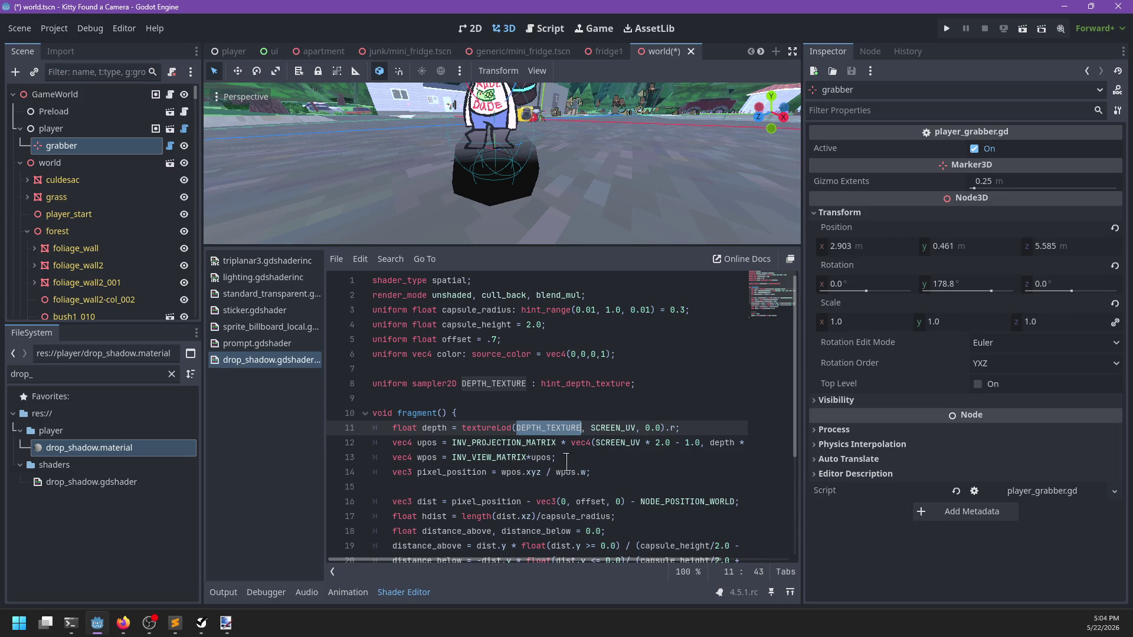
{"action": "scroll", "coordinate": [567, 462], "scroll_direction": "down", "scroll_amount": 2}
{"action": "scroll", "coordinate": [471, 471], "scroll_direction": "down", "scroll_amount": 2}
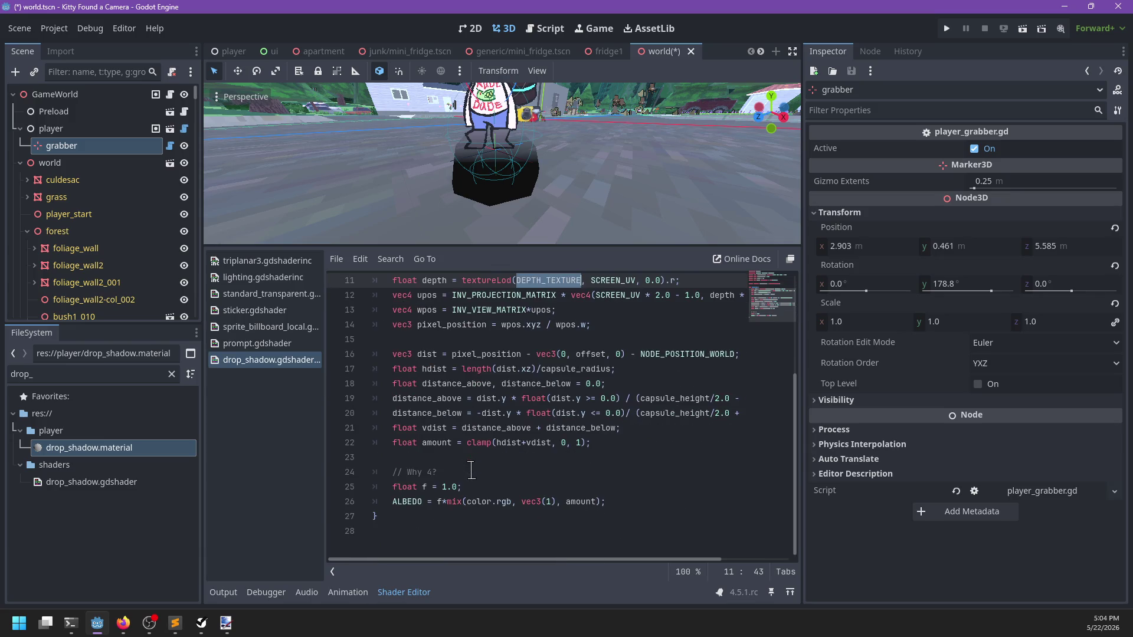
{"action": "scroll", "coordinate": [567, 442], "scroll_direction": "up", "scroll_amount": 3}
{"action": "scroll", "coordinate": [603, 438], "scroll_direction": "down", "scroll_amount": 1}
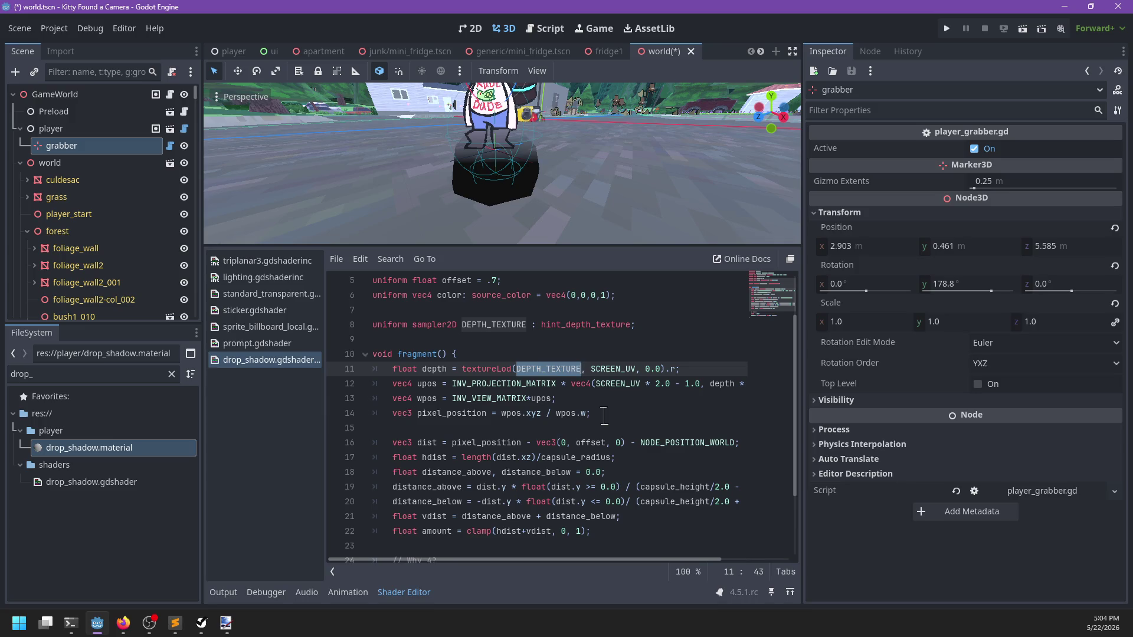
Step: Pick out NODE_POSITION_WORLD, then move the grabber beside the red-roofed house at x 19.414, z -2.98
{"action": "double_click", "coordinate": [657, 443]}
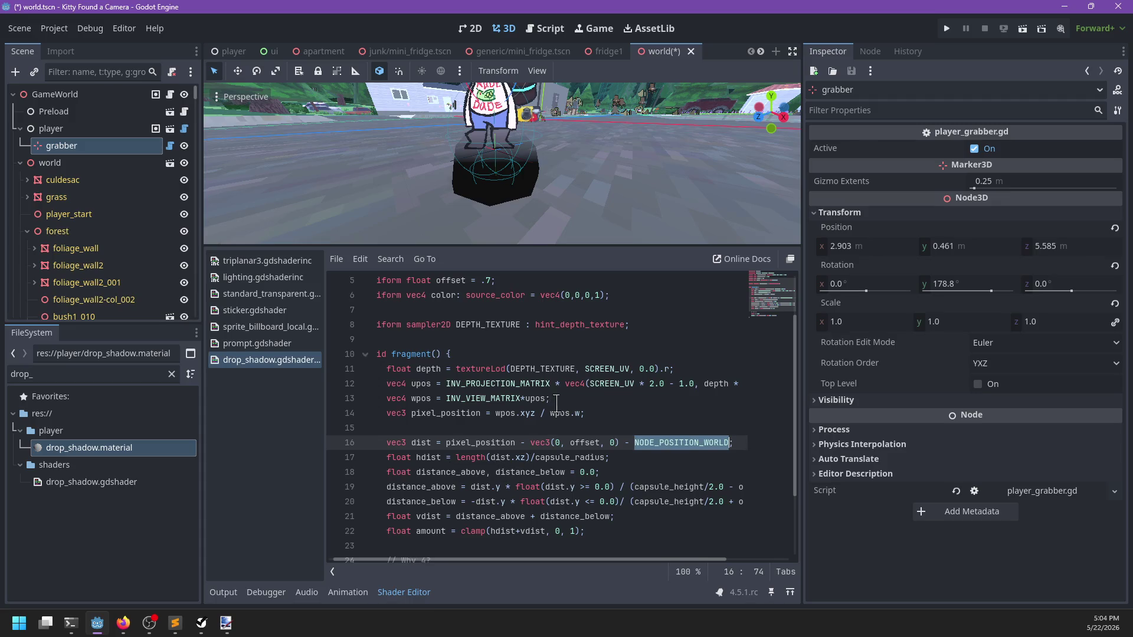
{"action": "scroll", "coordinate": [534, 161], "scroll_direction": "down", "scroll_amount": 6}
{"action": "scroll", "coordinate": [534, 160], "scroll_direction": "up", "scroll_amount": 3}
{"action": "left_click_drag", "start_coordinate": [531, 197], "coordinate": [519, 131]}
Step: Raise the grabber and slide it against the green wall at 19.683, 1.421, -3.764
{"action": "key", "text": "f"}
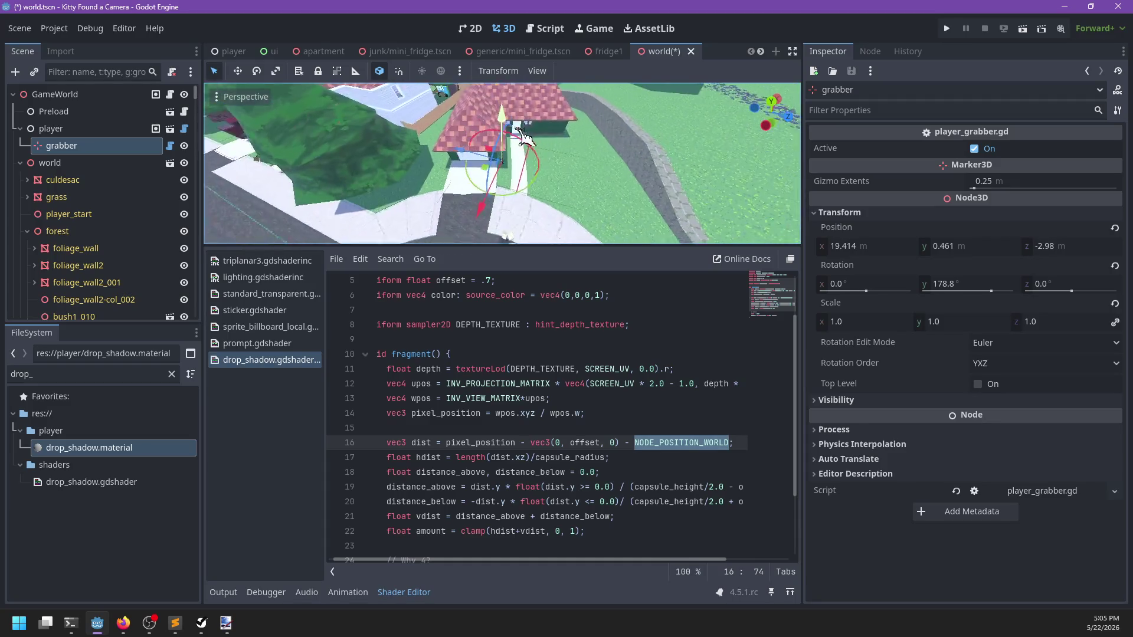
{"action": "mouse_move", "coordinate": [518, 131]}
{"action": "left_mouse_down"}
{"action": "mouse_move", "coordinate": [483, 137]}
{"action": "mouse_move", "coordinate": [487, 188]}
{"action": "mouse_move", "coordinate": [379, 177]}
{"action": "mouse_move", "coordinate": [524, 186]}
{"action": "left_mouse_up"}
{"action": "scroll", "coordinate": [487, 188], "scroll_direction": "up", "scroll_amount": 2}
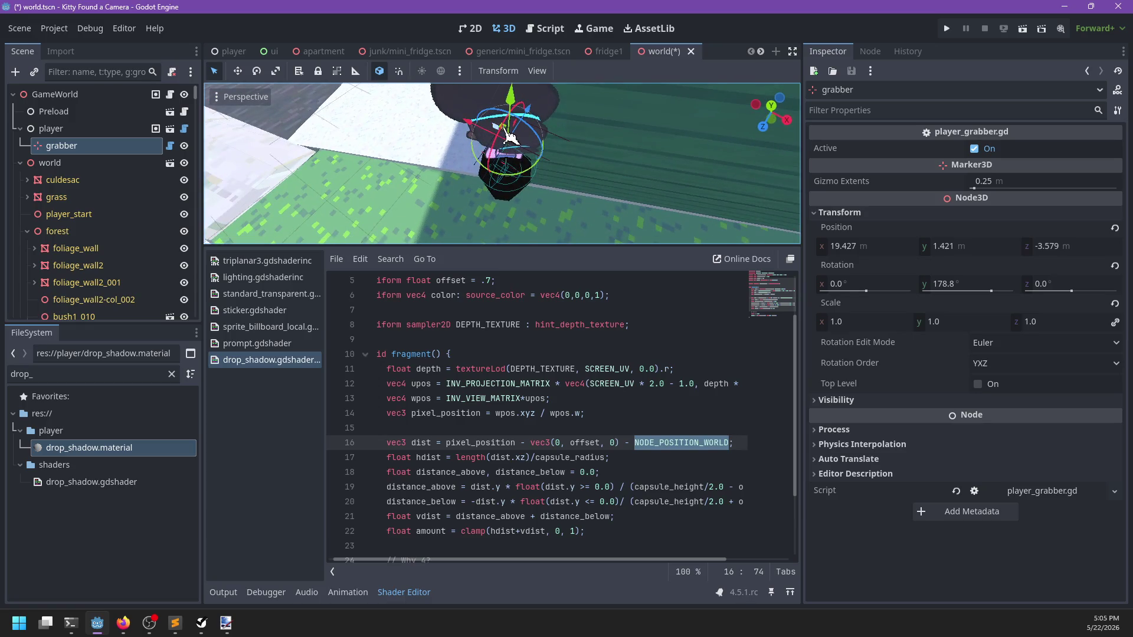
{"action": "left_click_drag", "start_coordinate": [511, 134], "coordinate": [549, 189]}
{"action": "scroll", "coordinate": [586, 218], "scroll_direction": "up", "scroll_amount": 3}
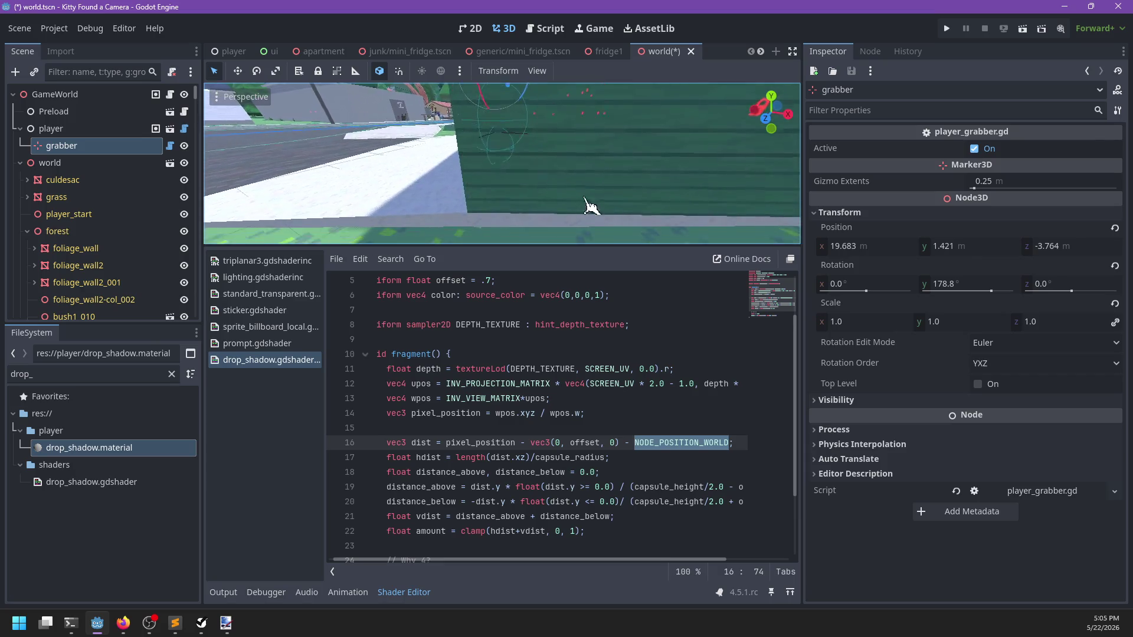
Step: With the grabber still selected, show drop_shadow.material's shader parameters in the Inspector
{"action": "mouse_move", "coordinate": [578, 152]}
{"action": "left_mouse_down"}
{"action": "mouse_move", "coordinate": [622, 199]}
{"action": "mouse_move", "coordinate": [519, 159]}
{"action": "mouse_move", "coordinate": [527, 171]}
{"action": "left_mouse_up"}
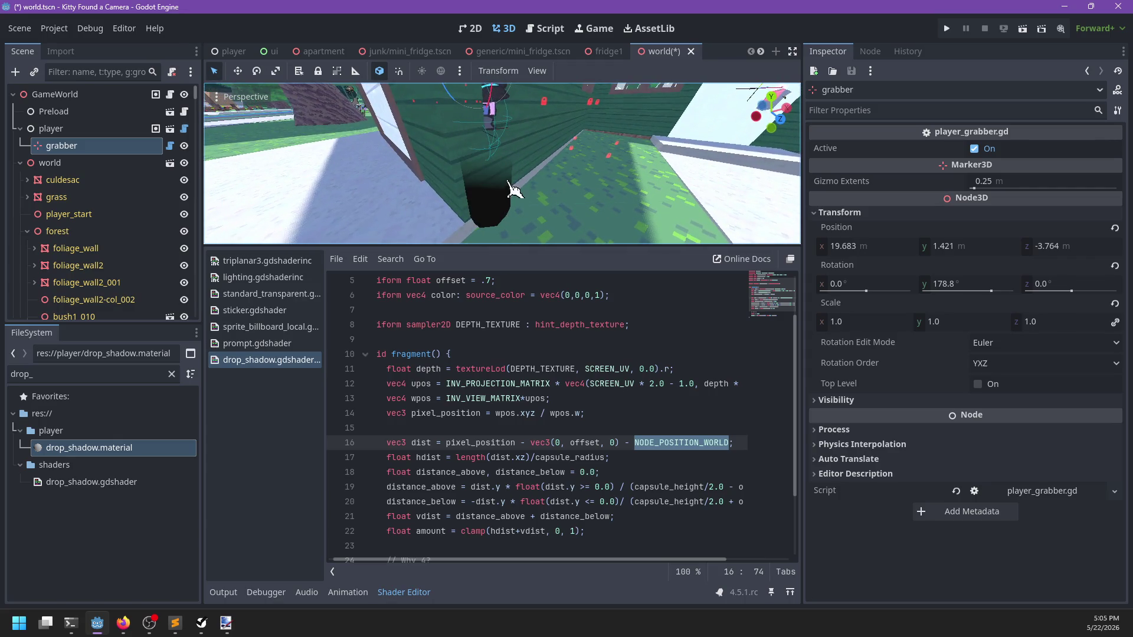
{"action": "left_click", "coordinate": [86, 151]}
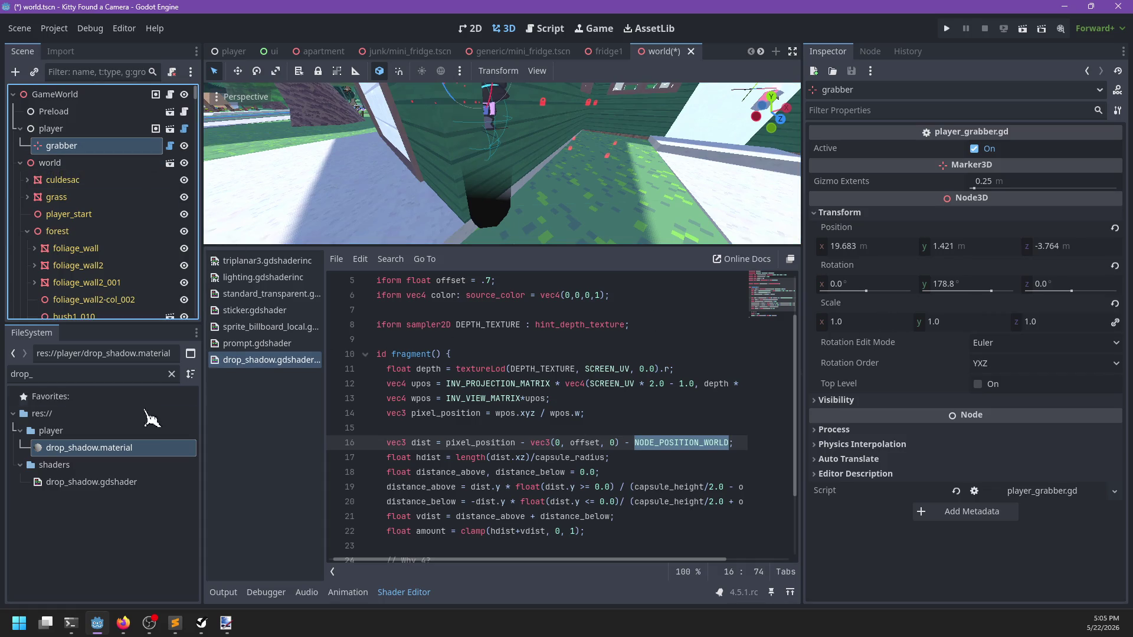
{"action": "left_click", "coordinate": [114, 449]}
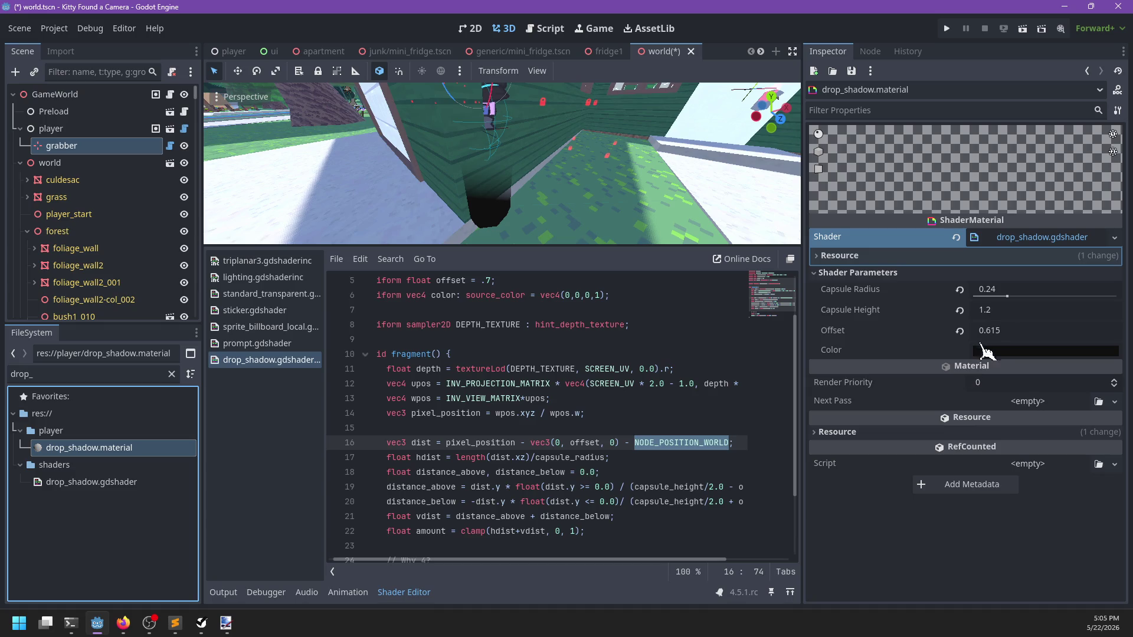
Step: Lower the shadow Offset to 0.605 and recheck where DEPTH_TEXTURE is used in the code
{"action": "left_click_drag", "start_coordinate": [1006, 335], "coordinate": [982, 330]}
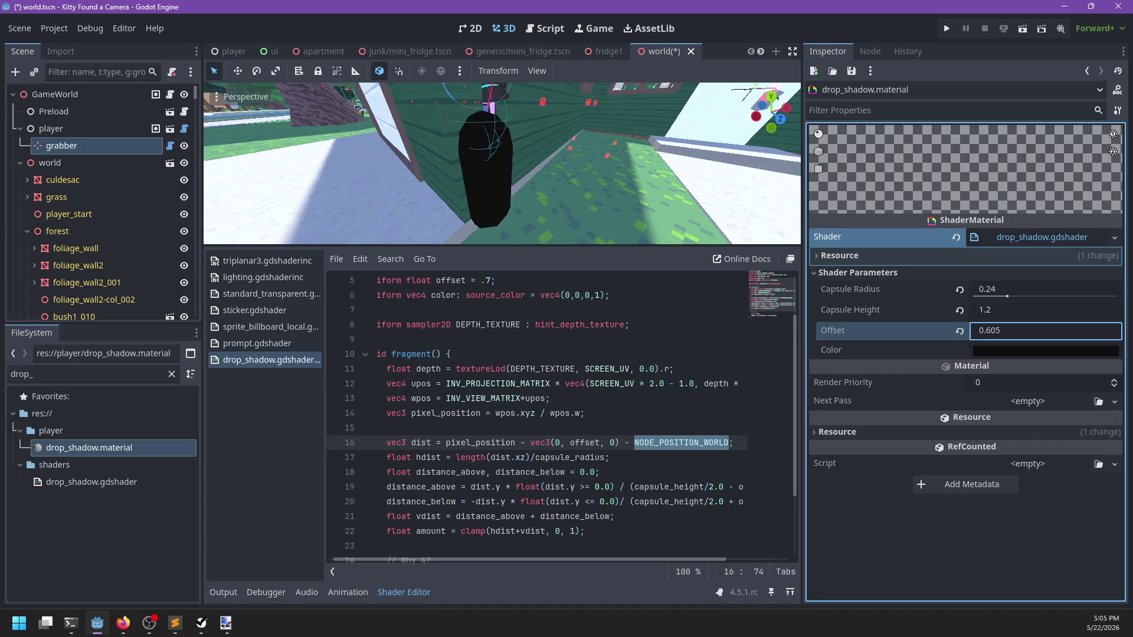
{"action": "left_click", "coordinate": [606, 400]}
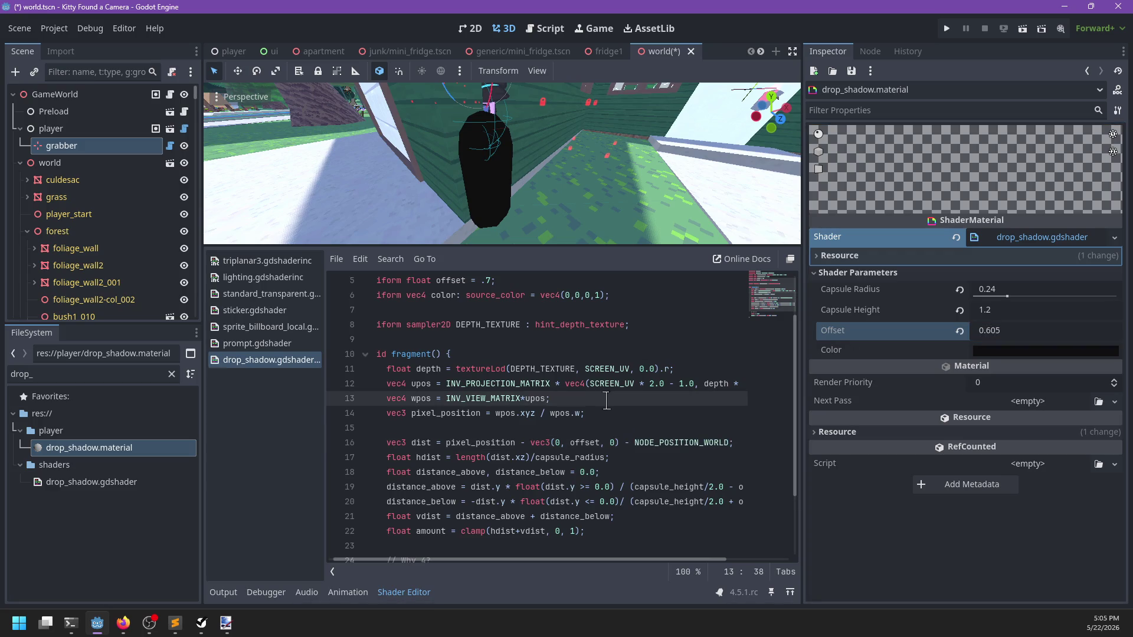
{"action": "scroll", "coordinate": [606, 398], "scroll_direction": "up", "scroll_amount": 2}
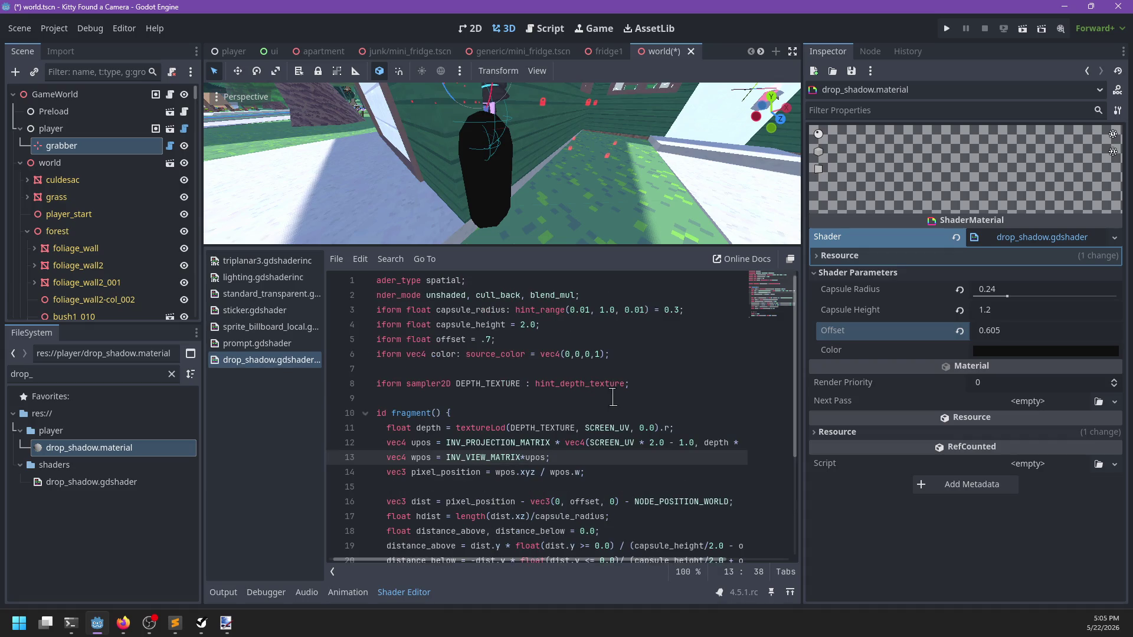
{"action": "double_click", "coordinate": [539, 427]}
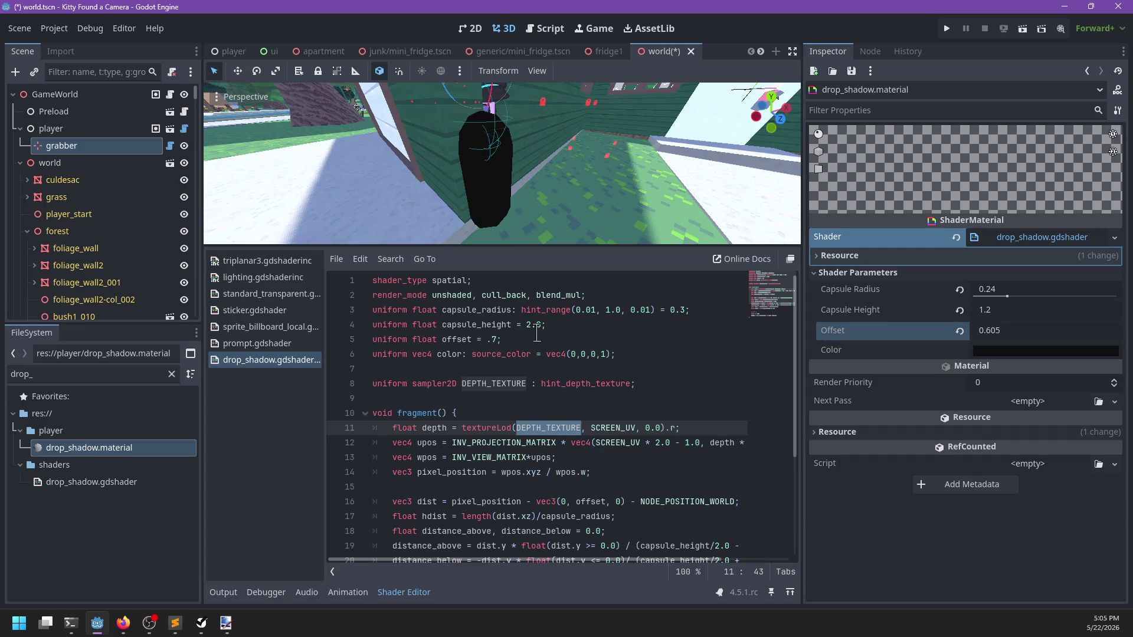
Step: Set the drop shadow's Capsule Height to 1.17
{"action": "left_click_drag", "start_coordinate": [557, 199], "coordinate": [566, 204]}
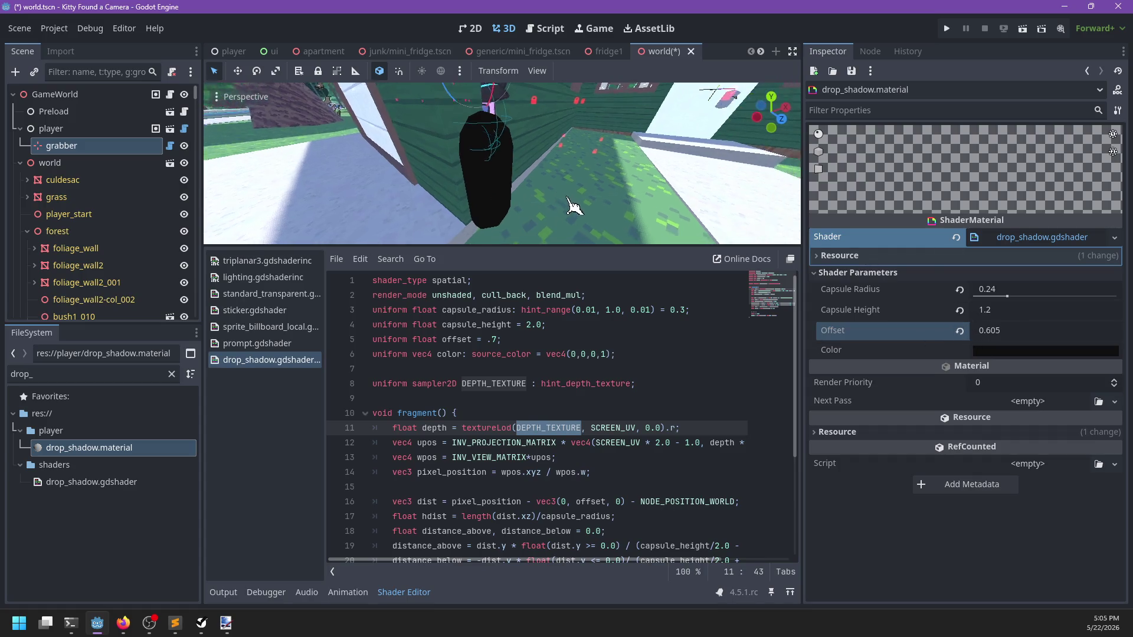
{"action": "left_click", "coordinate": [1003, 308]}
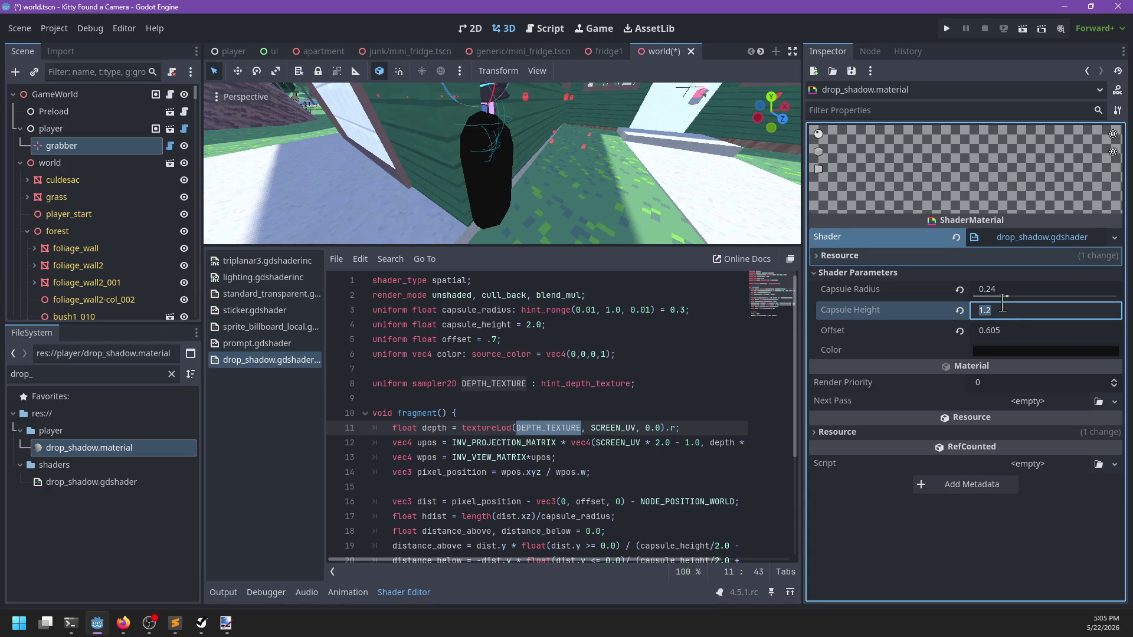
{"action": "type", "text": "2.0"}
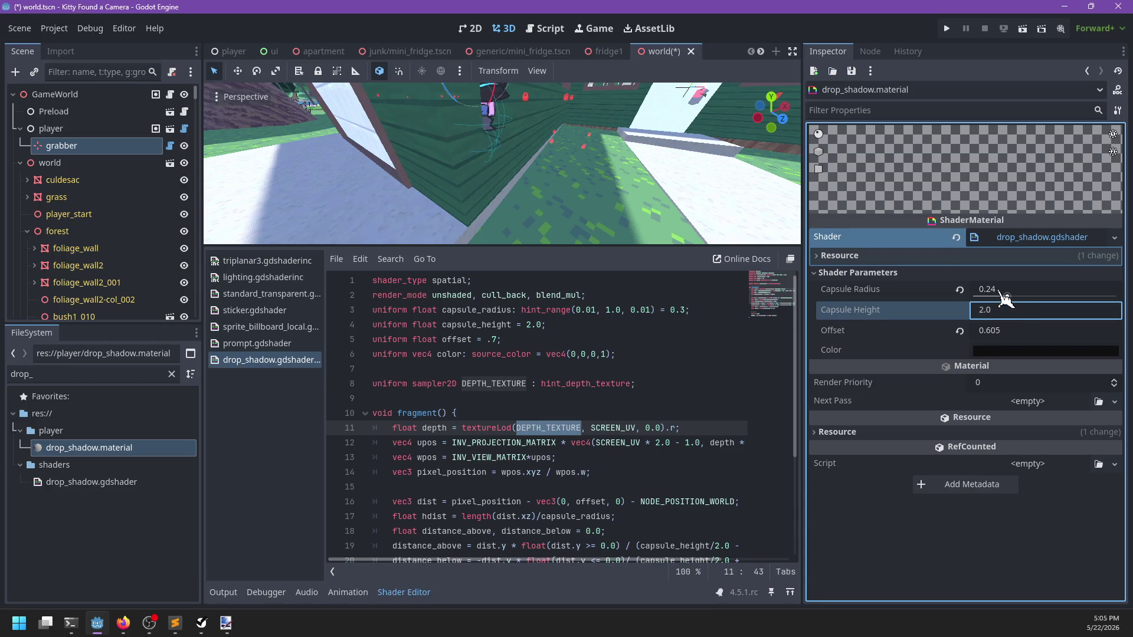
{"action": "mouse_move", "coordinate": [1009, 313]}
{"action": "left_mouse_down"}
{"action": "mouse_move", "coordinate": [997, 313]}
{"action": "mouse_move", "coordinate": [1009, 313]}
{"action": "left_mouse_up"}
{"action": "type", "text": "1.17"}
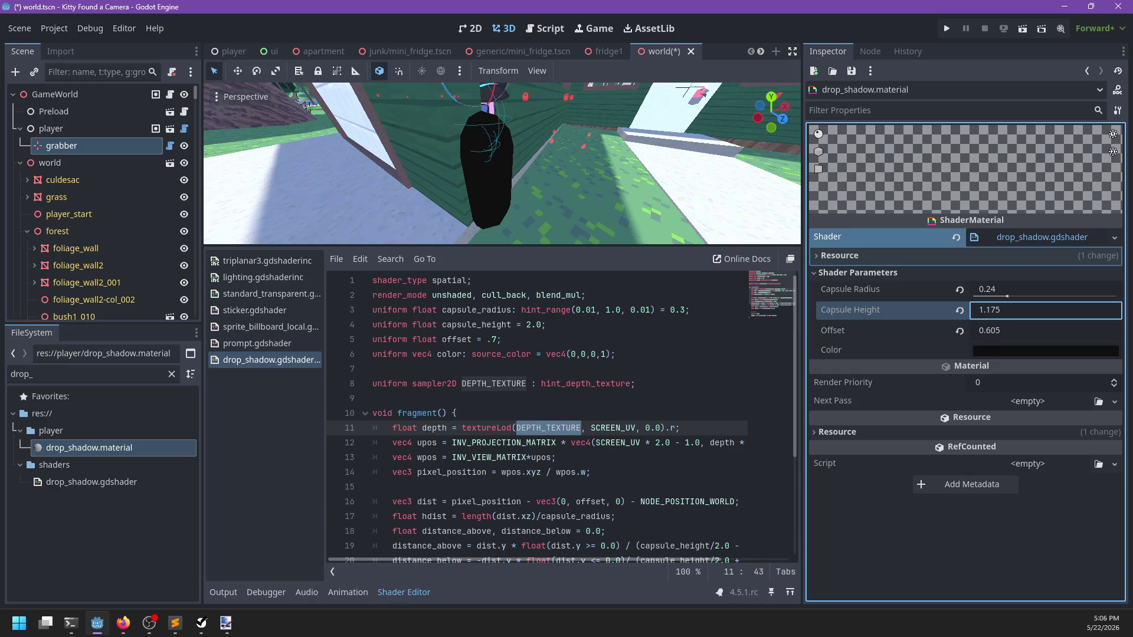
Step: Narrow the Capsule Radius to 0.14 and inspect the slimmer shadow against the wall
{"action": "left_click", "coordinate": [1007, 296]}
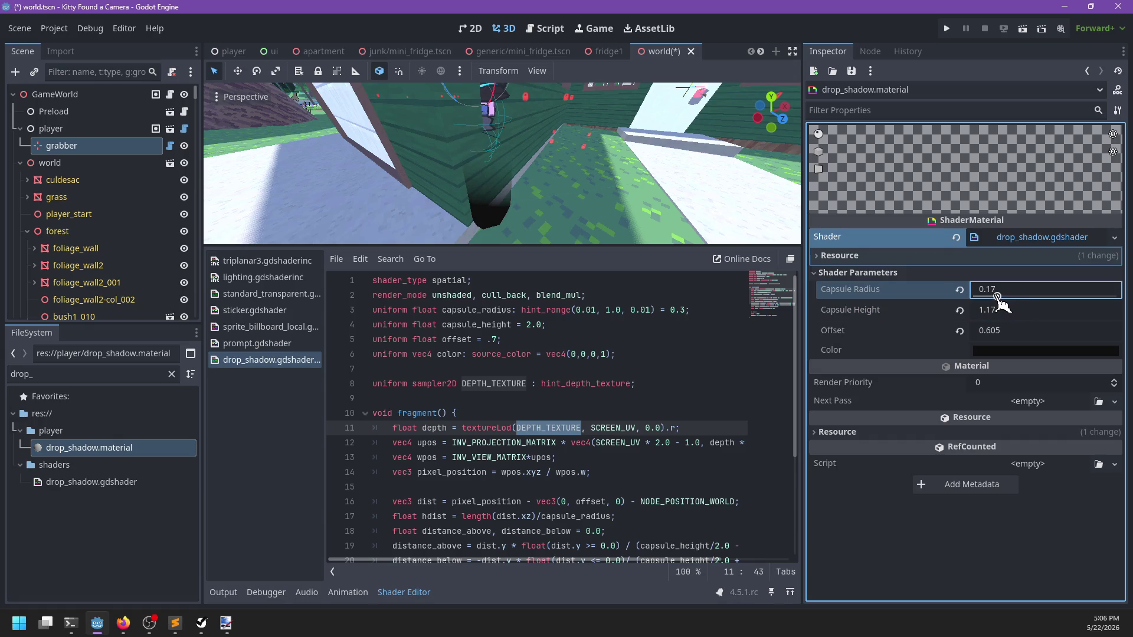
{"action": "key", "text": "BackSpace"}
{"action": "type", "text": "8"}
{"action": "key", "text": "Return"}
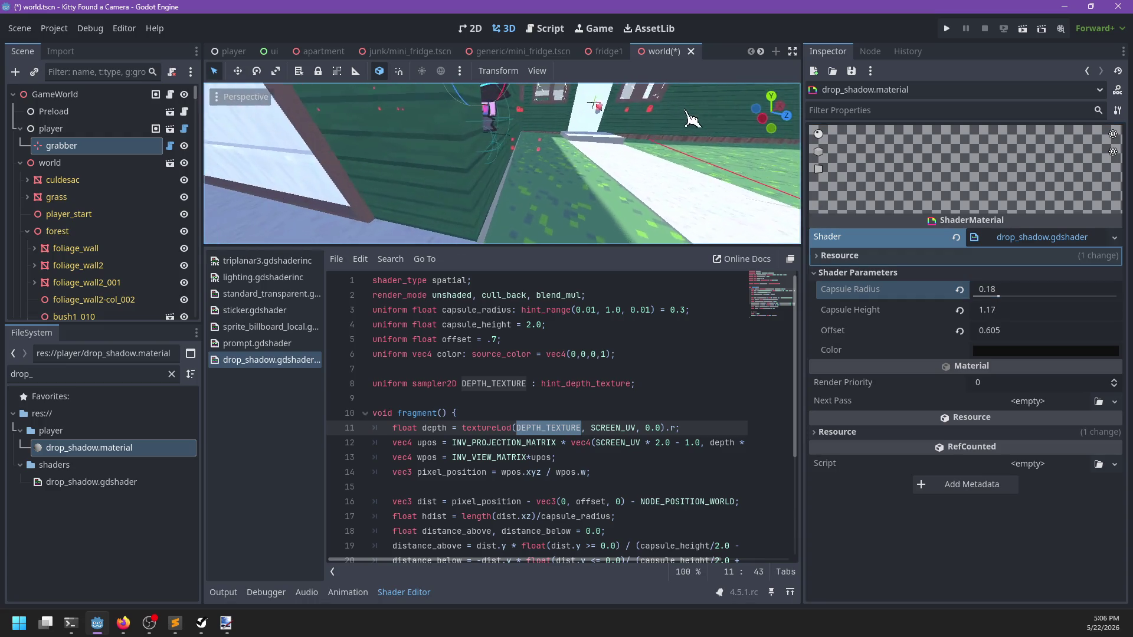
{"action": "mouse_move", "coordinate": [998, 296]}
{"action": "left_mouse_down"}
{"action": "mouse_move", "coordinate": [988, 295]}
{"action": "mouse_move", "coordinate": [1031, 295]}
{"action": "mouse_move", "coordinate": [992, 295]}
{"action": "left_mouse_up"}
{"action": "mouse_move", "coordinate": [568, 222]}
{"action": "left_mouse_down"}
{"action": "mouse_move", "coordinate": [514, 223]}
{"action": "mouse_move", "coordinate": [571, 213]}
{"action": "mouse_move", "coordinate": [571, 202]}
{"action": "mouse_move", "coordinate": [565, 216]}
{"action": "left_mouse_up"}
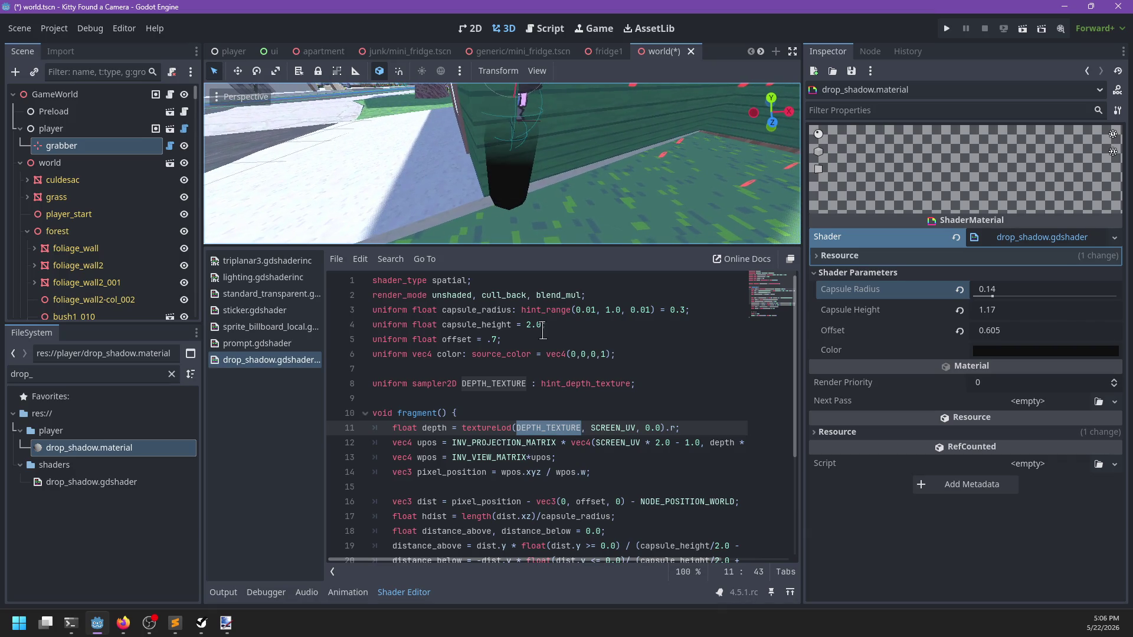
{"action": "scroll", "coordinate": [479, 427], "scroll_direction": "down", "scroll_amount": 2}
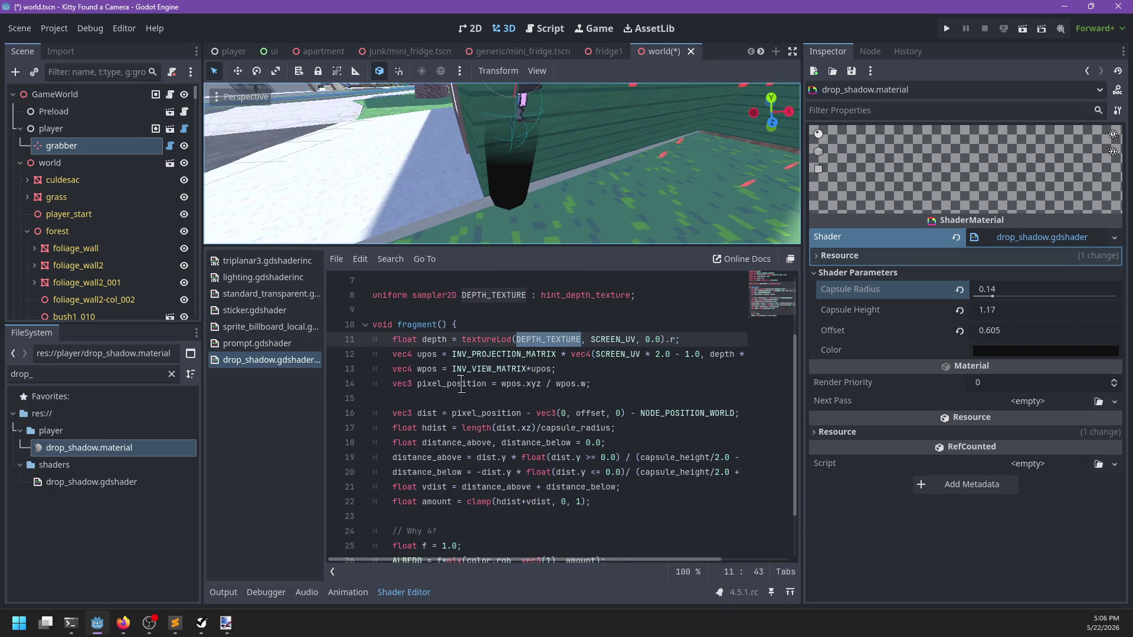
Step: Set line 26's ALBEDO to wpos, commenting out the original f*mix colour
{"action": "double_click", "coordinate": [429, 354]}
{"action": "scroll", "coordinate": [475, 405], "scroll_direction": "down", "scroll_amount": 2}
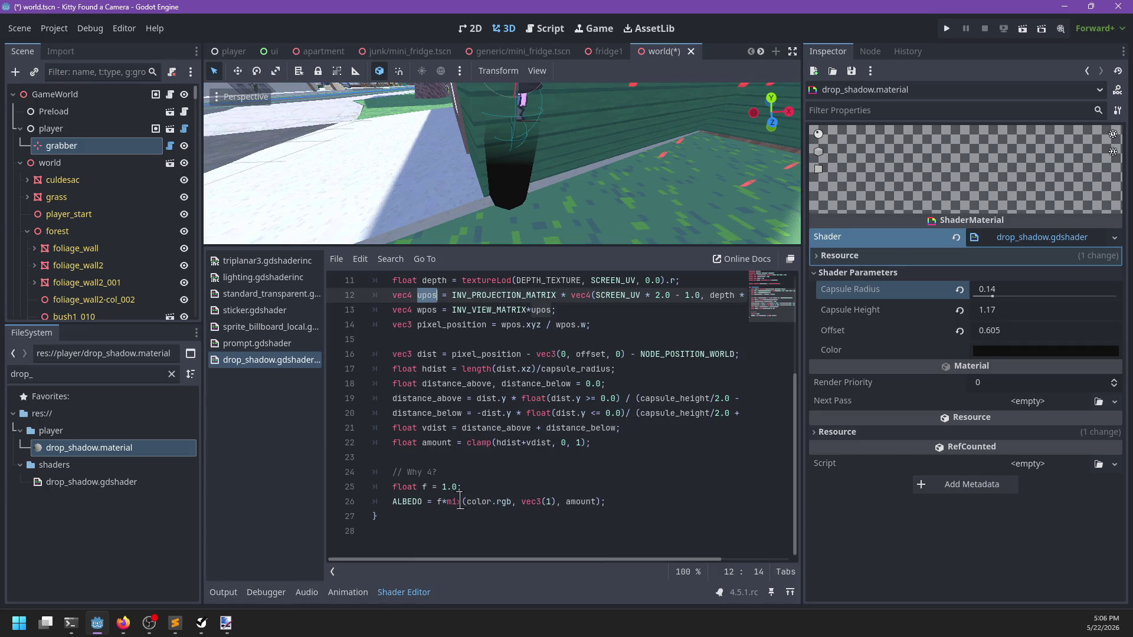
{"action": "left_click", "coordinate": [437, 502]}
{"action": "type", "text": "wpos; "}
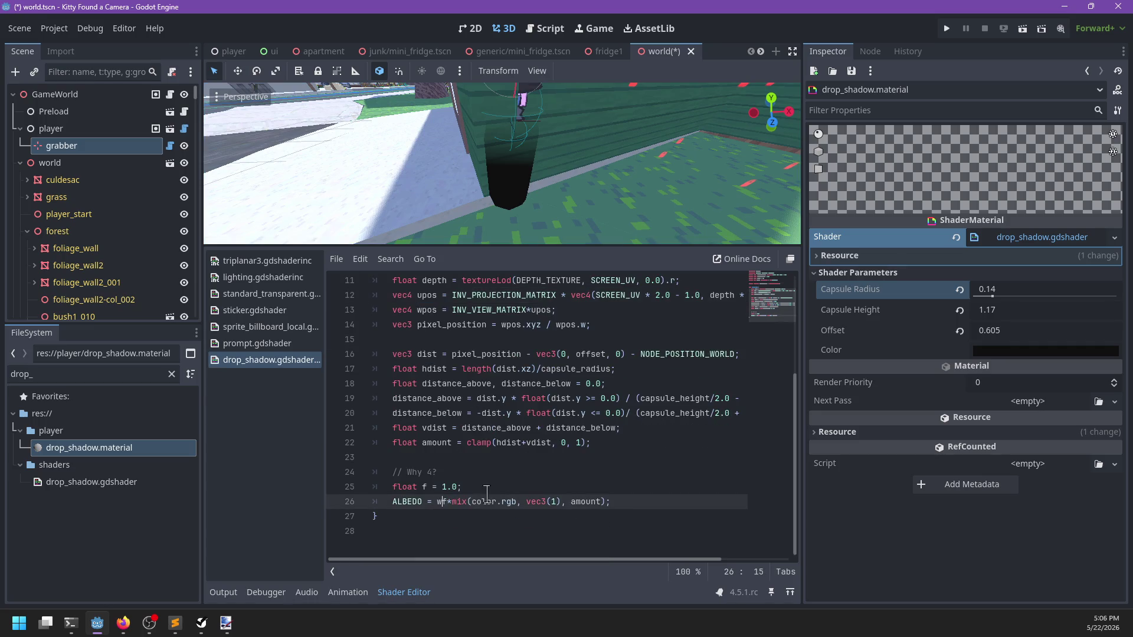
{"action": "type", "text": "//"}
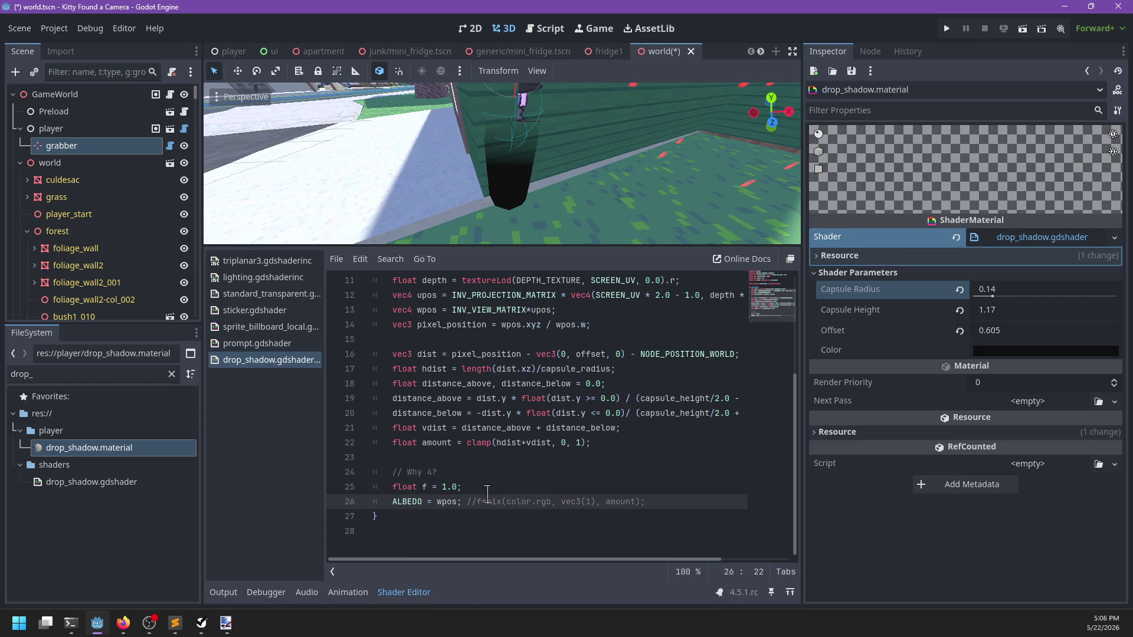
{"action": "mouse_move", "coordinate": [600, 185]}
{"action": "left_mouse_down"}
{"action": "mouse_move", "coordinate": [587, 210]}
{"action": "mouse_move", "coordinate": [630, 203]}
{"action": "mouse_move", "coordinate": [596, 217]}
{"action": "mouse_move", "coordinate": [584, 242]}
{"action": "left_mouse_up"}
{"action": "scroll", "coordinate": [578, 352], "scroll_direction": "up", "scroll_amount": 3}
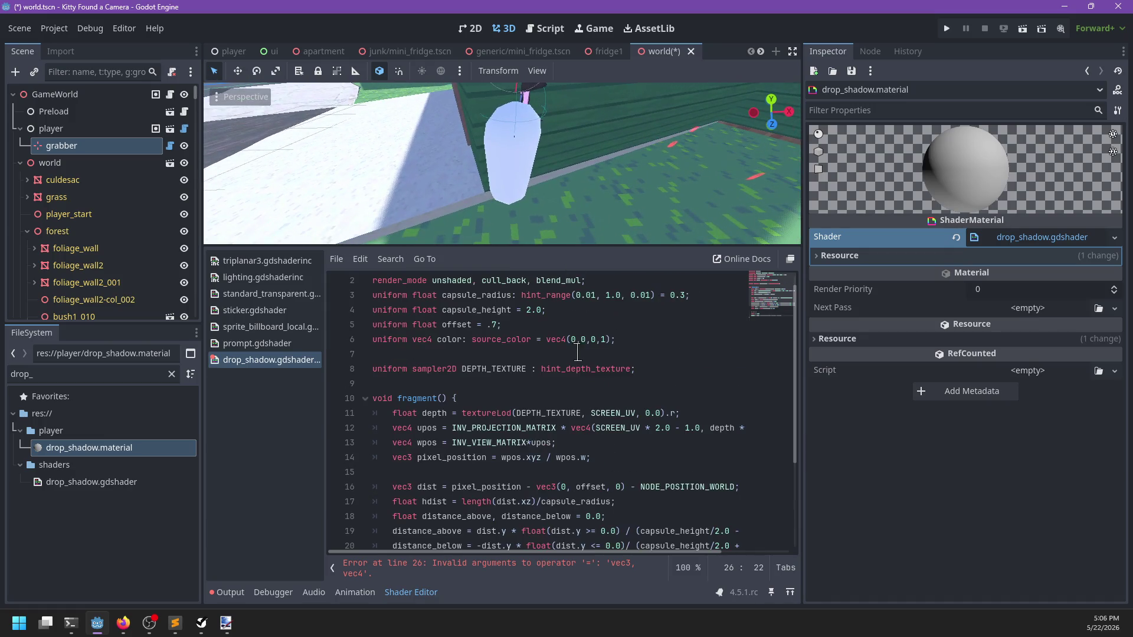
{"action": "scroll", "coordinate": [578, 352], "scroll_direction": "up", "scroll_amount": 1}
{"action": "double_click", "coordinate": [563, 295]}
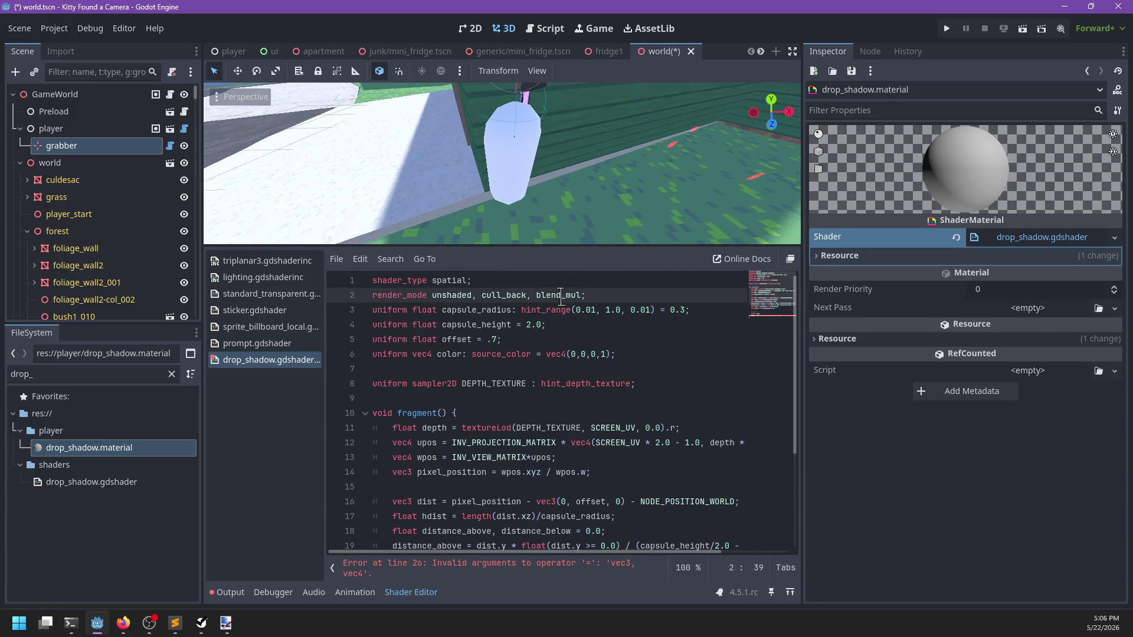
{"action": "scroll", "coordinate": [587, 351], "scroll_direction": "down", "scroll_amount": 3}
Step: Try vec4(wpos, 1.0) for ALBEDO, then revert and use wpos.rgb instead
{"action": "left_click", "coordinate": [456, 501]}
{"action": "type", "text": "vec4(wpos; //f*mix(color.rgb, vec3(1), amount);"}
{"action": "key", "text": "ctrl+Right"}
{"action": "type", "text": ", 1"}
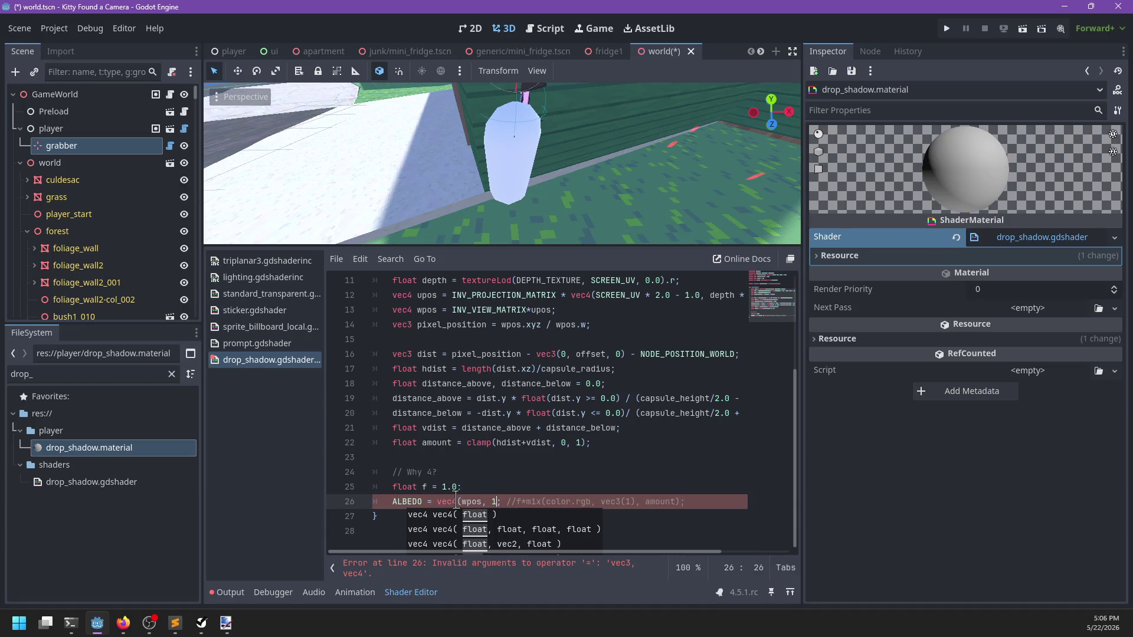
{"action": "type", "text": ")"}
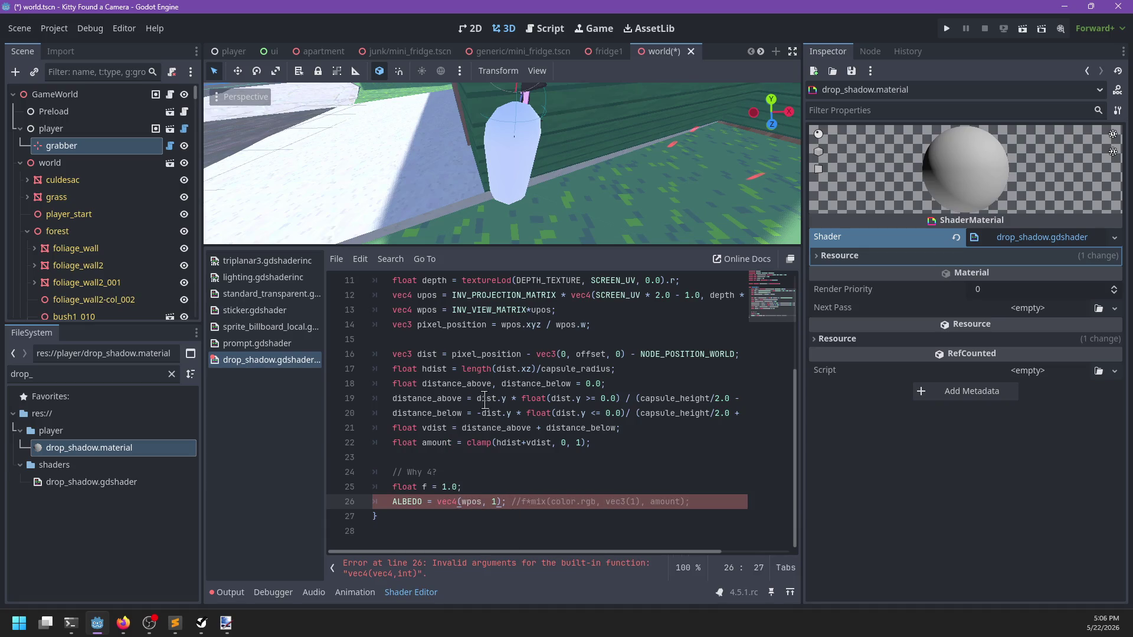
{"action": "type", "text": ".0"}
{"action": "key", "text": "BackSpace"}
{"action": "key", "text": "BackSpace"}
{"action": "key", "text": "BackSpace"}
{"action": "key", "text": "Delete"}
{"action": "key", "text": "ctrl+Left"}
{"action": "key", "text": "BackSpace"}
{"action": "key", "text": "BackSpace"}
{"action": "key", "text": "BackSpace"}
{"action": "type", "text": ".rgb"}
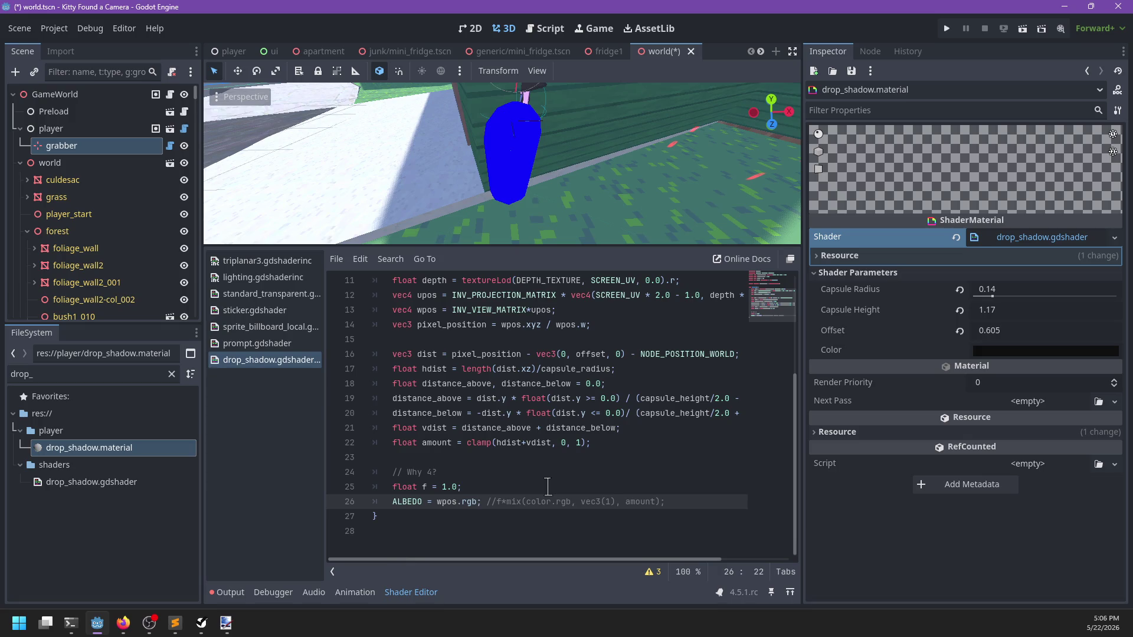
Step: Frame the grabber to inspect its magenta capsule up close, then select wpos in the shader code
{"action": "mouse_move", "coordinate": [530, 186]}
{"action": "left_mouse_down"}
{"action": "mouse_move", "coordinate": [620, 135]}
{"action": "mouse_move", "coordinate": [613, 165]}
{"action": "mouse_move", "coordinate": [632, 197]}
{"action": "mouse_move", "coordinate": [455, 179]}
{"action": "mouse_move", "coordinate": [481, 200]}
{"action": "mouse_move", "coordinate": [463, 196]}
{"action": "left_mouse_up"}
{"action": "scroll", "coordinate": [454, 178], "scroll_direction": "down", "scroll_amount": 5}
{"action": "scroll", "coordinate": [472, 201], "scroll_direction": "up", "scroll_amount": 5}
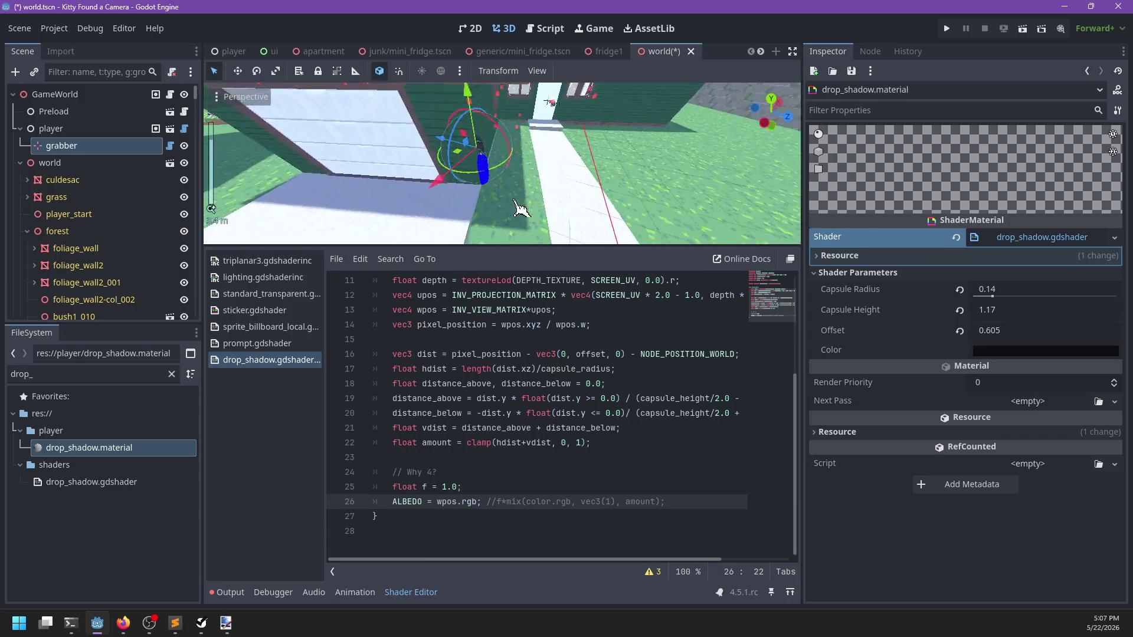
{"action": "scroll", "coordinate": [531, 198], "scroll_direction": "up", "scroll_amount": 5}
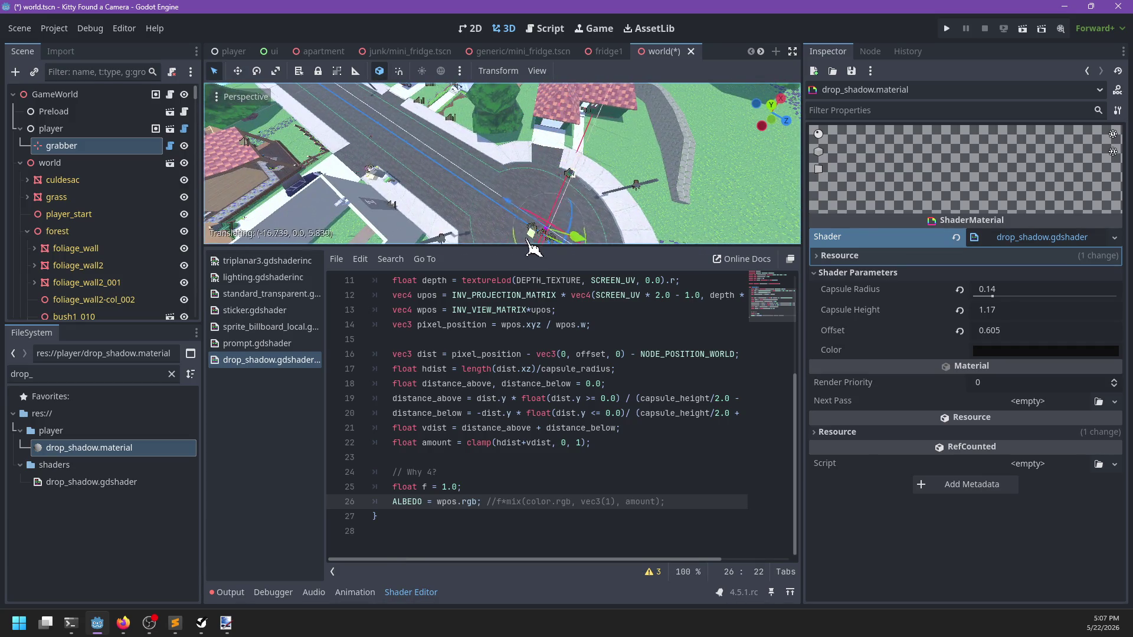
{"action": "key", "text": "f"}
{"action": "scroll", "coordinate": [531, 188], "scroll_direction": "up", "scroll_amount": 5}
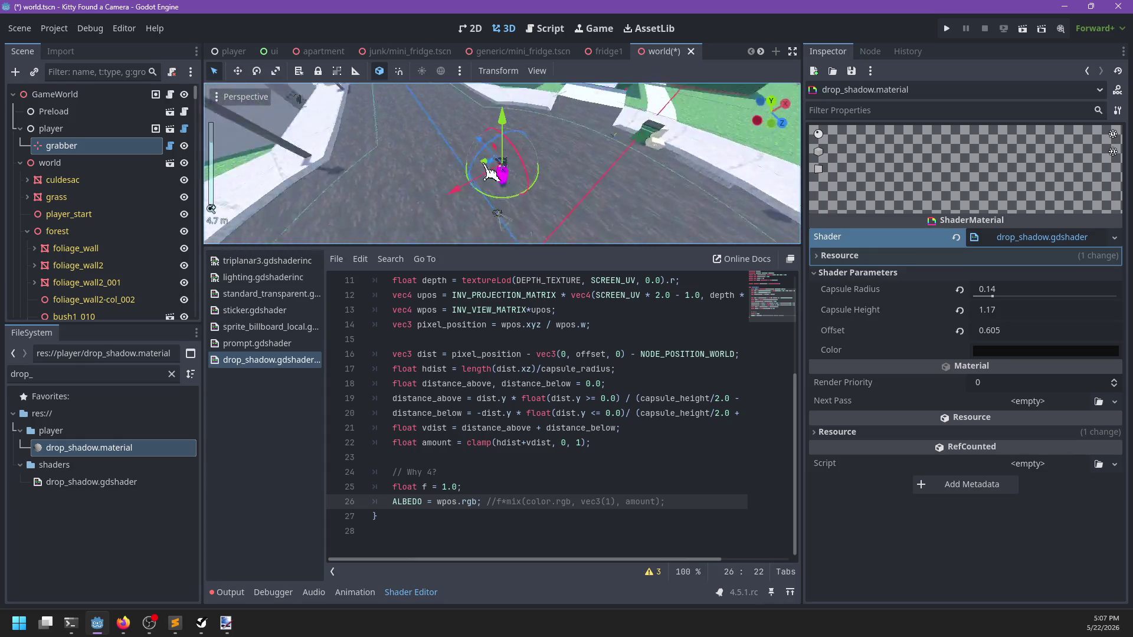
{"action": "mouse_move", "coordinate": [538, 187]}
{"action": "left_mouse_down"}
{"action": "mouse_move", "coordinate": [679, 162]}
{"action": "mouse_move", "coordinate": [640, 157]}
{"action": "mouse_move", "coordinate": [663, 156]}
{"action": "mouse_move", "coordinate": [655, 174]}
{"action": "mouse_move", "coordinate": [561, 177]}
{"action": "left_mouse_up"}
{"action": "scroll", "coordinate": [561, 177], "scroll_direction": "up", "scroll_amount": 3}
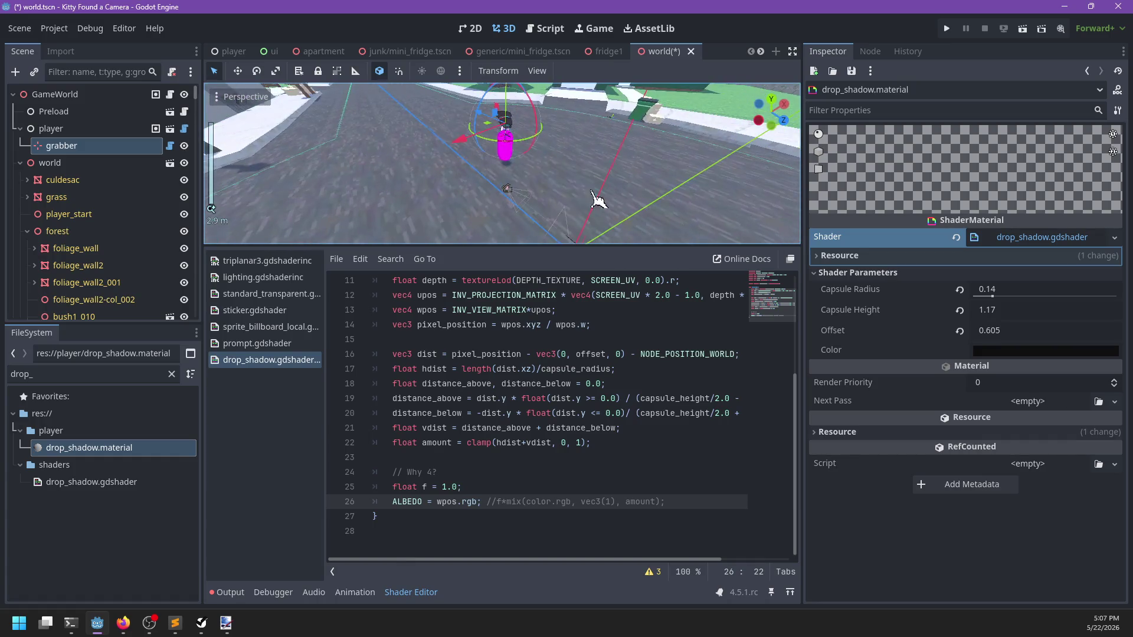
{"action": "scroll", "coordinate": [440, 324], "scroll_direction": "up", "scroll_amount": 1}
{"action": "double_click", "coordinate": [423, 354]}
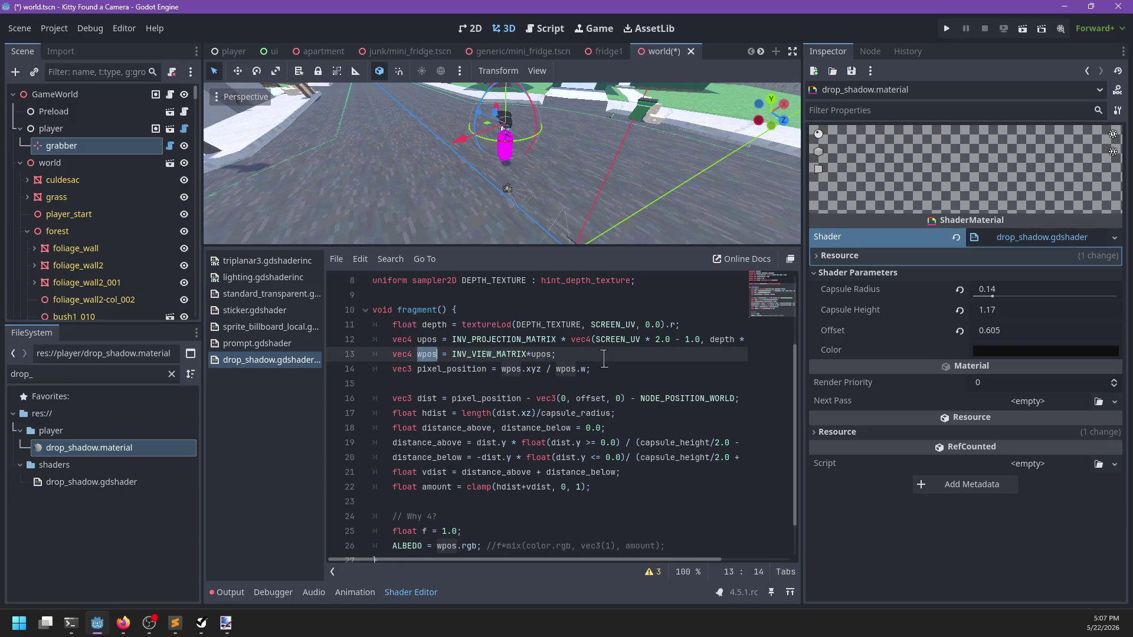
Step: Replace wpos.rgb in the ALBEDO line with a pasted pixel_position
{"action": "double_click", "coordinate": [459, 372]}
{"action": "key", "text": "ctrl+c"}
{"action": "scroll", "coordinate": [491, 419], "scroll_direction": "down", "scroll_amount": 2}
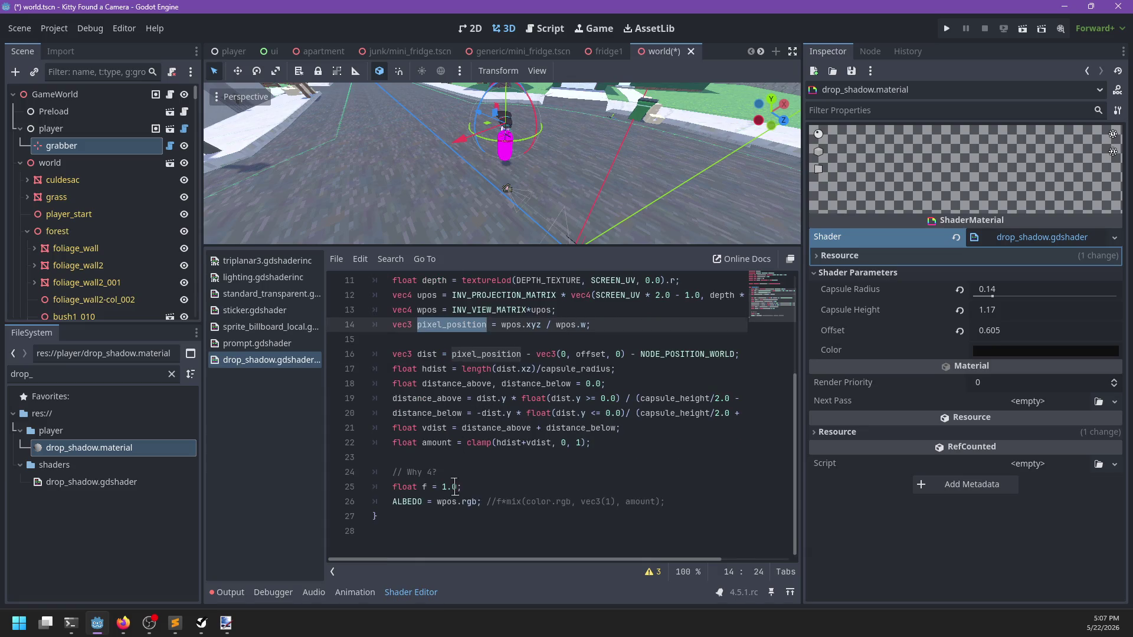
{"action": "left_click_drag", "start_coordinate": [477, 503], "coordinate": [436, 502]}
{"action": "key", "text": "ctrl+v"}
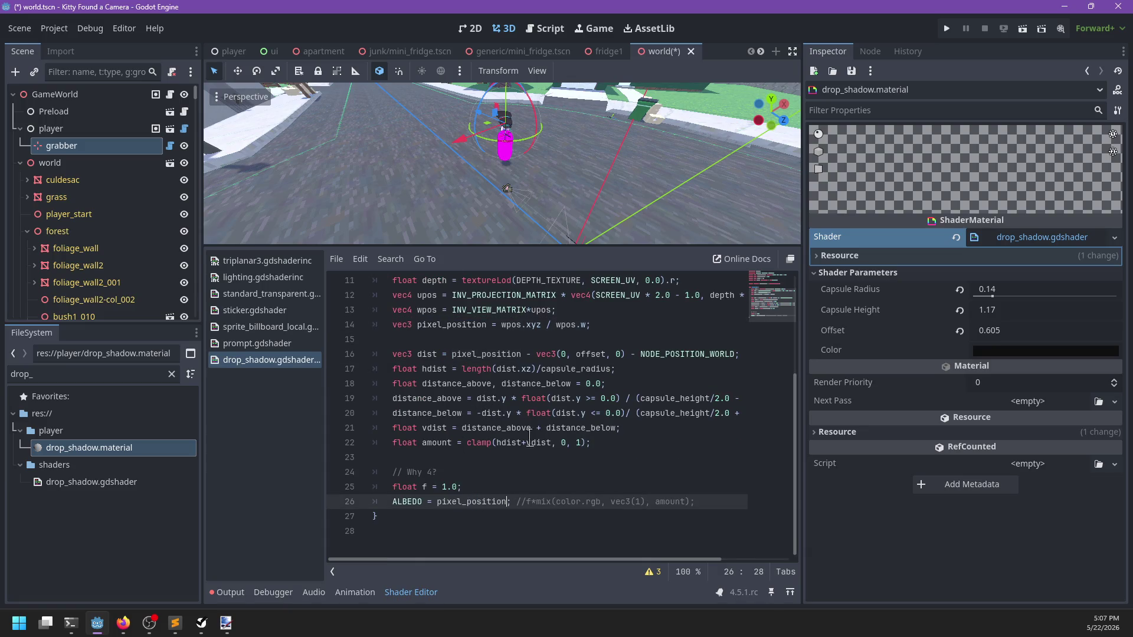
{"action": "mouse_move", "coordinate": [456, 164]}
{"action": "left_mouse_down"}
{"action": "mouse_move", "coordinate": [602, 182]}
{"action": "mouse_move", "coordinate": [604, 215]}
{"action": "mouse_move", "coordinate": [468, 177]}
{"action": "mouse_move", "coordinate": [582, 169]}
{"action": "mouse_move", "coordinate": [604, 131]}
{"action": "mouse_move", "coordinate": [531, 106]}
{"action": "mouse_move", "coordinate": [506, 182]}
{"action": "mouse_move", "coordinate": [512, 171]}
{"action": "left_mouse_up"}
{"action": "scroll", "coordinate": [470, 451], "scroll_direction": "up", "scroll_amount": 1}
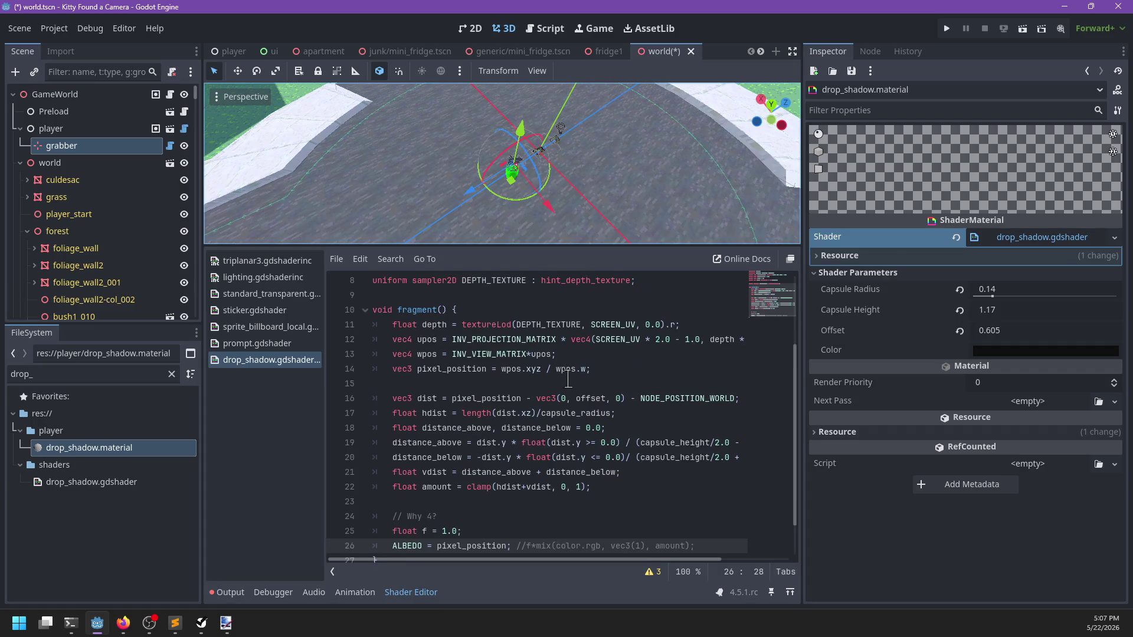
Step: Change the ALBEDO output to upos.xyz and slide the grabber along the road
{"action": "left_click", "coordinate": [423, 341]}
{"action": "scroll", "coordinate": [443, 413], "scroll_direction": "down", "scroll_amount": 1}
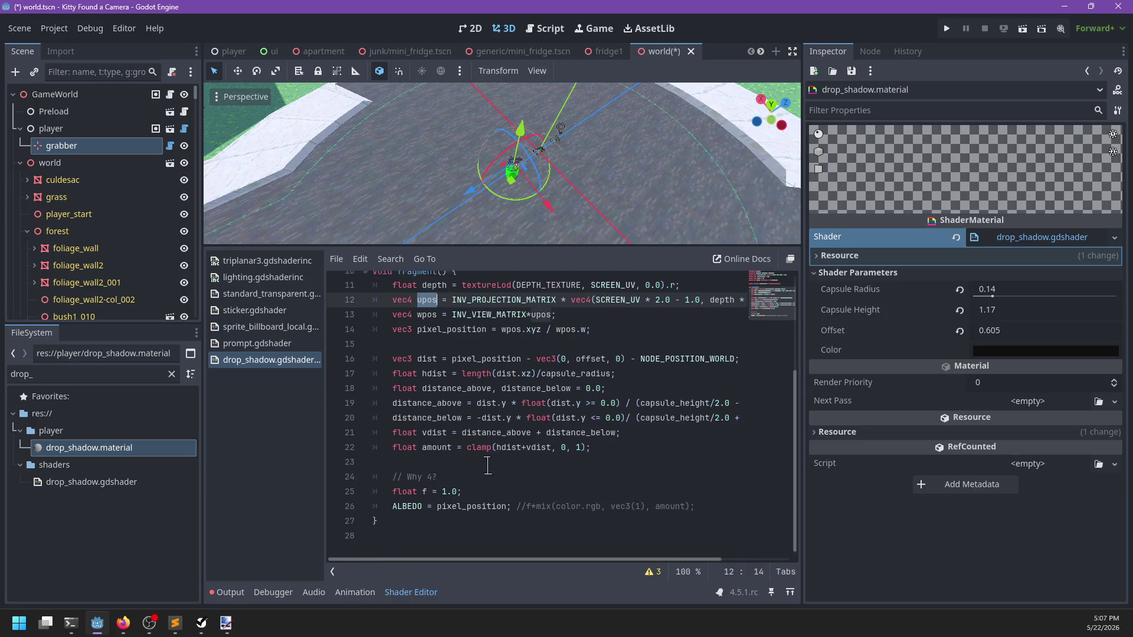
{"action": "left_click", "coordinate": [462, 502]}
{"action": "double_click", "coordinate": [462, 501]}
{"action": "type", "text": "upos"}
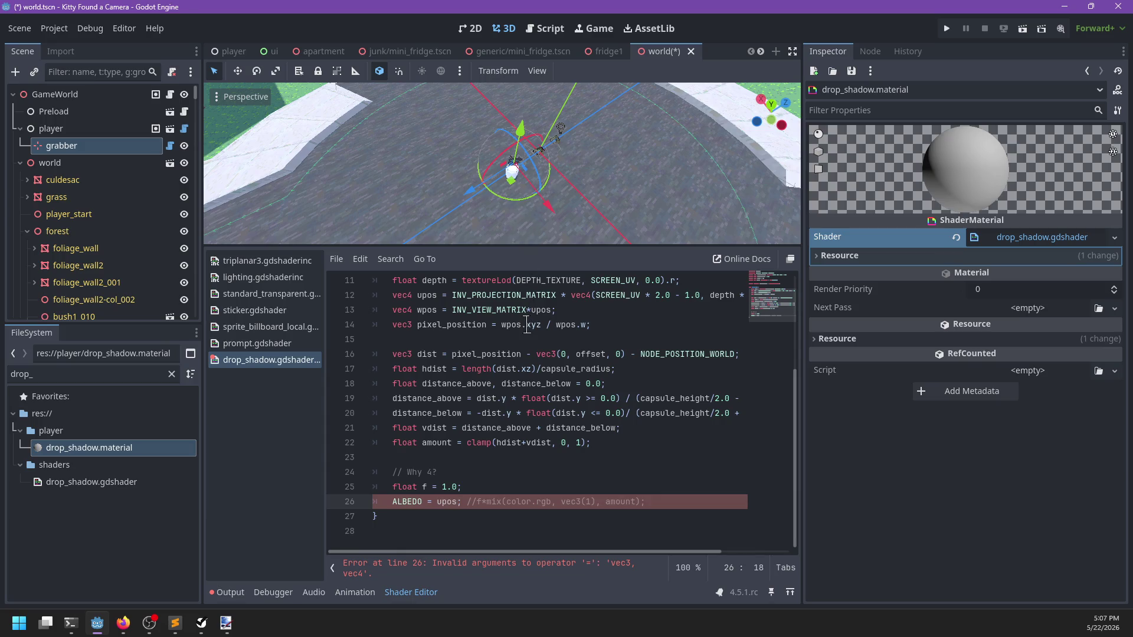
{"action": "type", "text": ".xyz"}
{"action": "scroll", "coordinate": [563, 158], "scroll_direction": "up", "scroll_amount": 3}
{"action": "mouse_move", "coordinate": [534, 189]}
{"action": "left_mouse_down"}
{"action": "mouse_move", "coordinate": [605, 118]}
{"action": "mouse_move", "coordinate": [536, 109]}
{"action": "mouse_move", "coordinate": [498, 221]}
{"action": "mouse_move", "coordinate": [372, 167]}
{"action": "mouse_move", "coordinate": [452, 77]}
{"action": "mouse_move", "coordinate": [665, 235]}
{"action": "mouse_move", "coordinate": [620, 212]}
{"action": "left_mouse_up"}
Step: Drag the grabber further right along the road and orbit the capsule to watch its upos colouring
{"action": "scroll", "coordinate": [556, 197], "scroll_direction": "down", "scroll_amount": 3}
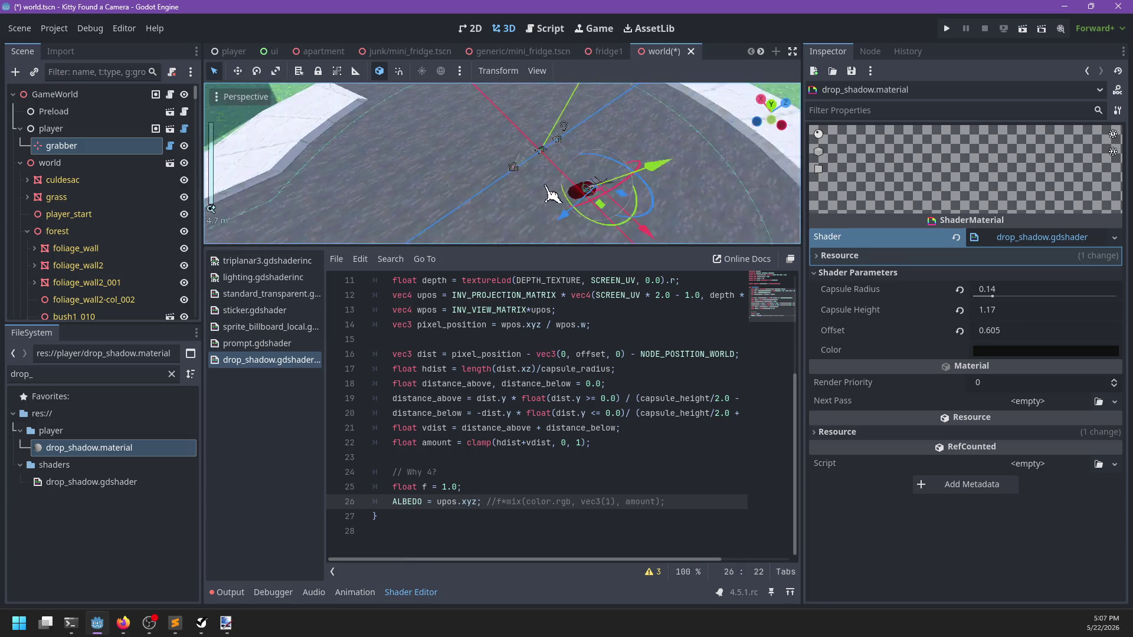
{"action": "scroll", "coordinate": [566, 177], "scroll_direction": "up", "scroll_amount": 3}
{"action": "mouse_move", "coordinate": [519, 154]}
{"action": "left_mouse_down"}
{"action": "mouse_move", "coordinate": [730, 162]}
{"action": "mouse_move", "coordinate": [678, 177]}
{"action": "mouse_move", "coordinate": [265, 118]}
{"action": "mouse_move", "coordinate": [642, 173]}
{"action": "left_mouse_up"}
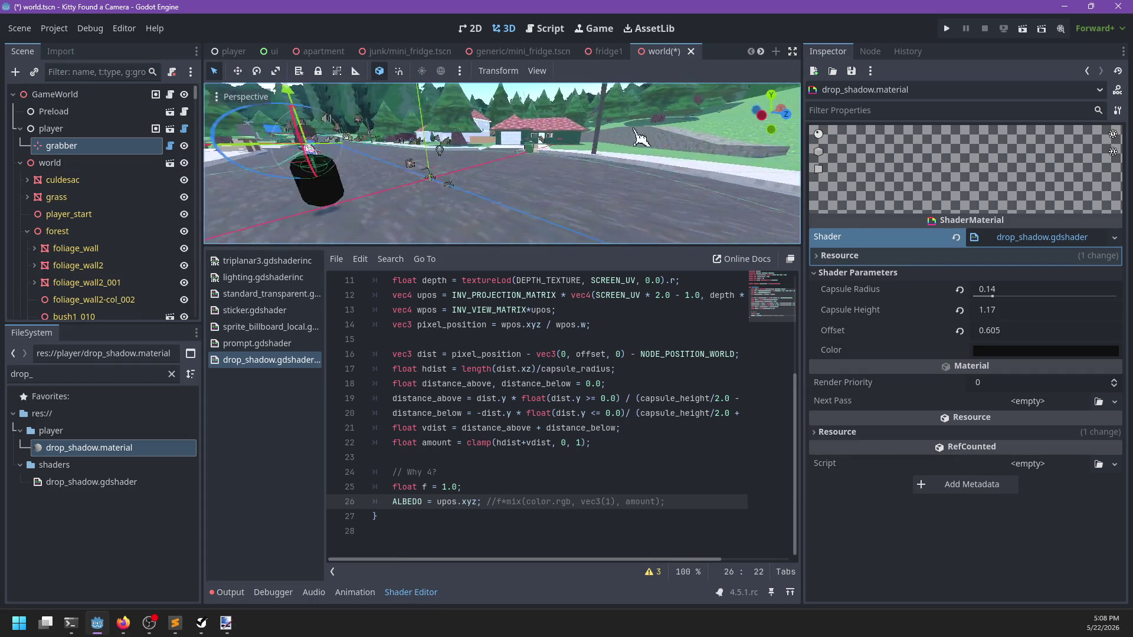
{"action": "scroll", "coordinate": [622, 193], "scroll_direction": "down", "scroll_amount": 3}
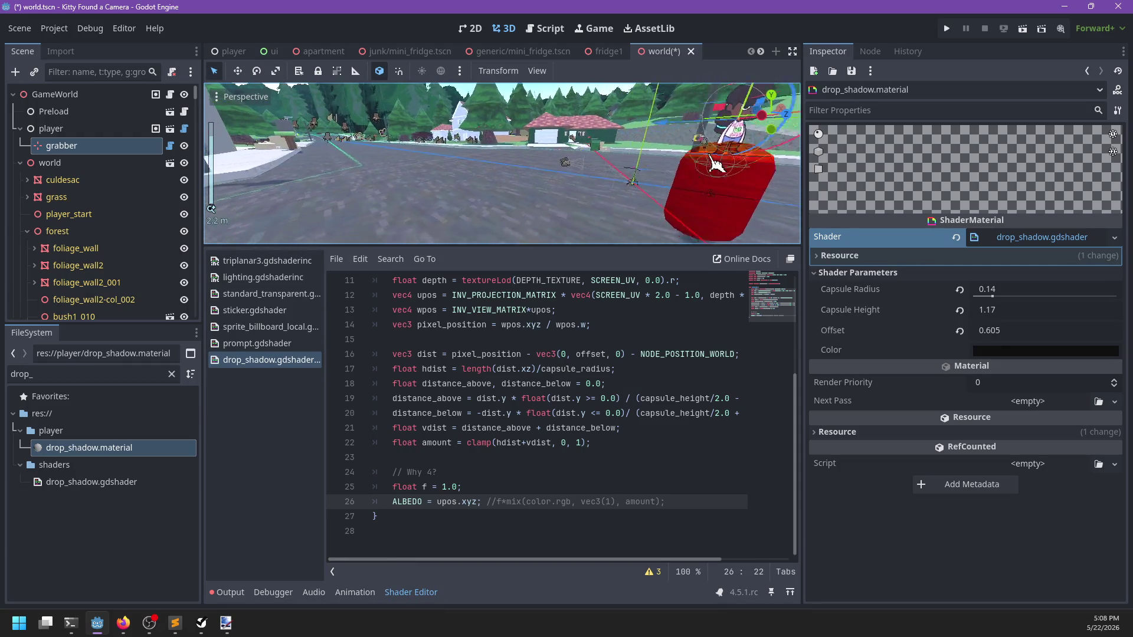
{"action": "scroll", "coordinate": [725, 152], "scroll_direction": "up", "scroll_amount": 5}
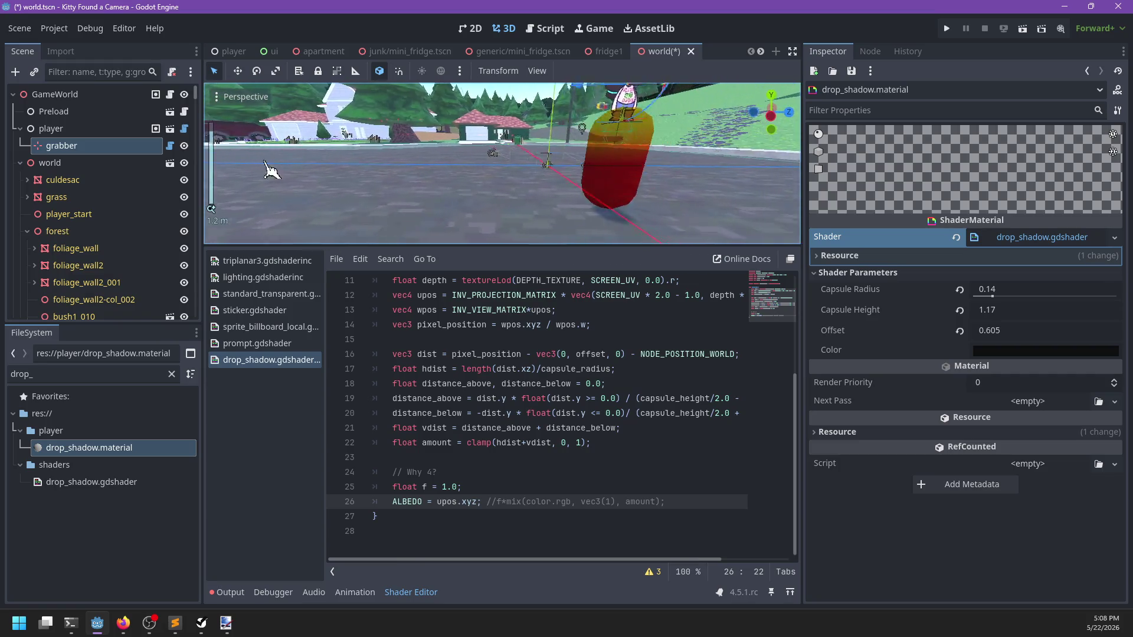
{"action": "mouse_move", "coordinate": [440, 158]}
{"action": "left_mouse_down"}
{"action": "mouse_move", "coordinate": [321, 171]}
{"action": "mouse_move", "coordinate": [462, 177]}
{"action": "mouse_move", "coordinate": [327, 147]}
{"action": "left_mouse_up"}
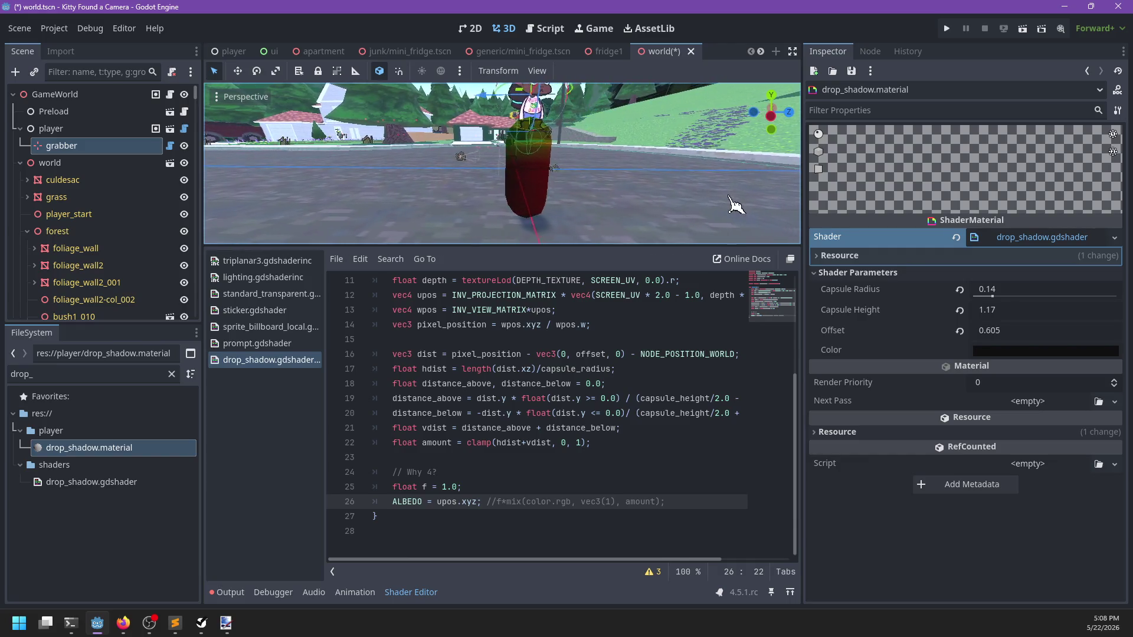
{"action": "scroll", "coordinate": [448, 502], "scroll_direction": "up", "scroll_amount": 1}
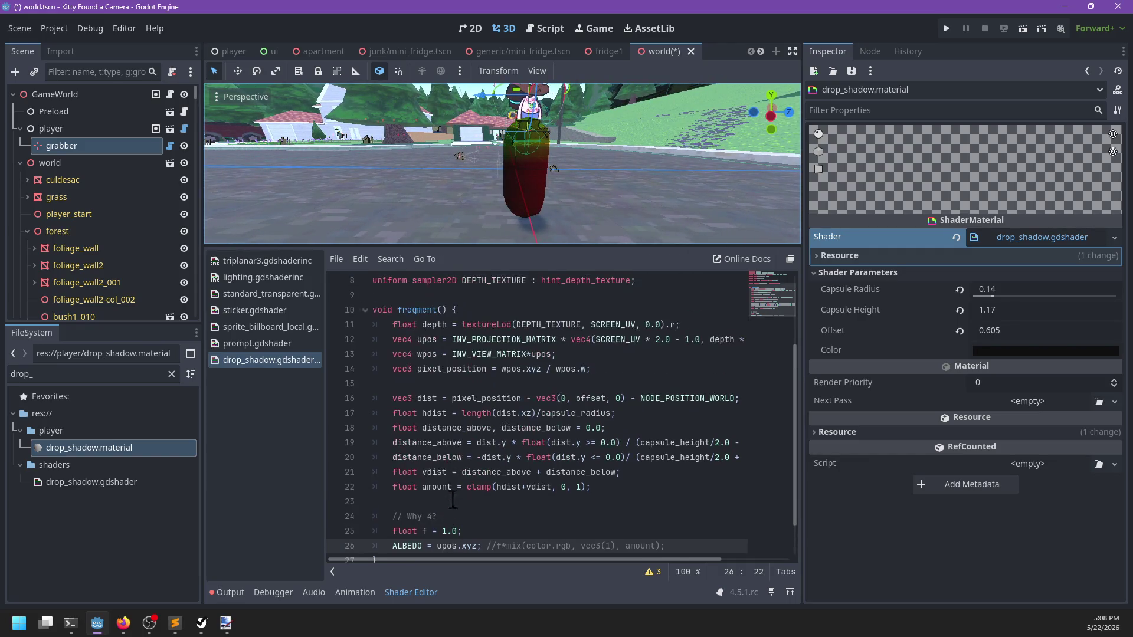
Step: Highlight pixel_position, INV_VIEW_MATRIX and wpos on lines 13–14 to trace their use
{"action": "double_click", "coordinate": [459, 369]}
{"action": "double_click", "coordinate": [473, 354]}
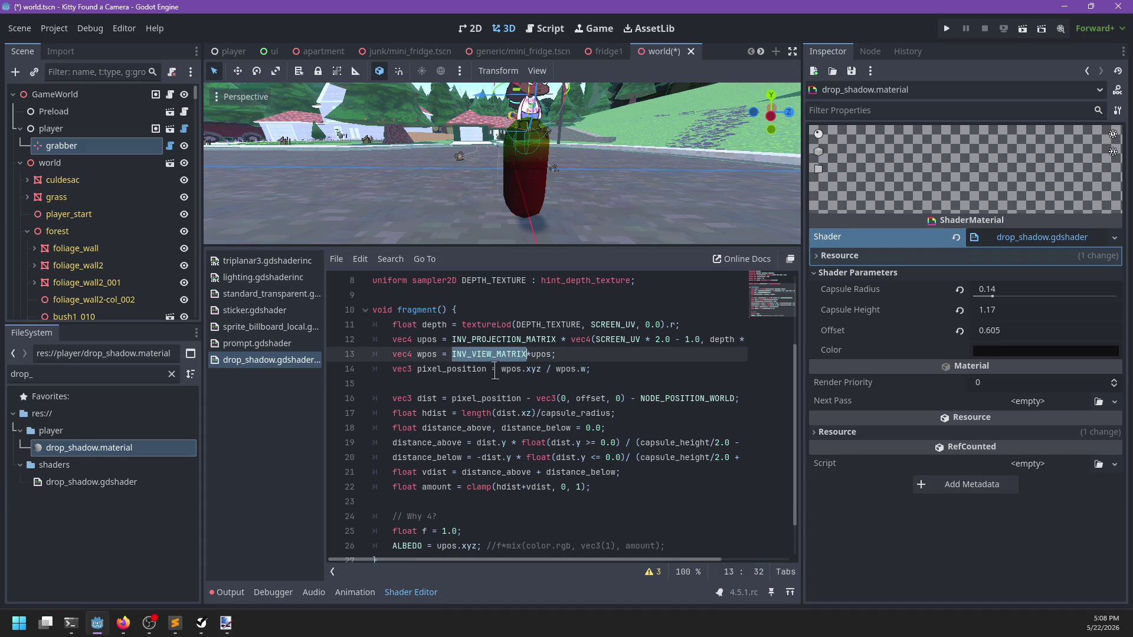
{"action": "double_click", "coordinate": [427, 354]}
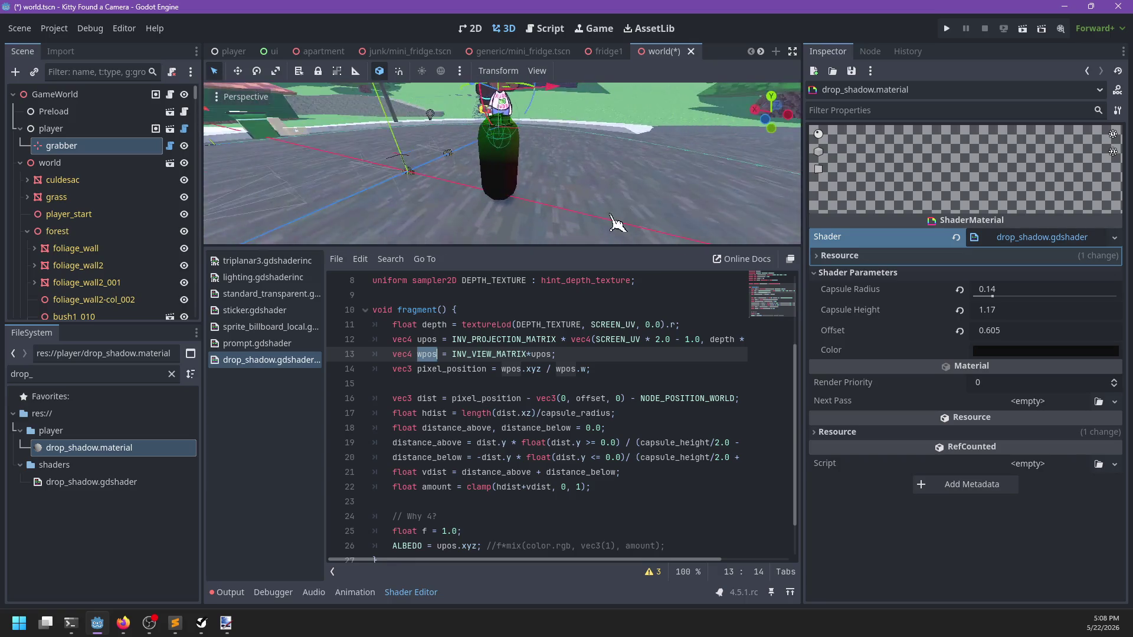
{"action": "scroll", "coordinate": [454, 439], "scroll_direction": "down", "scroll_amount": 1}
Step: Point ALBEDO at wpos.xyz and orbit around the magenta capsule
{"action": "left_click", "coordinate": [442, 502]}
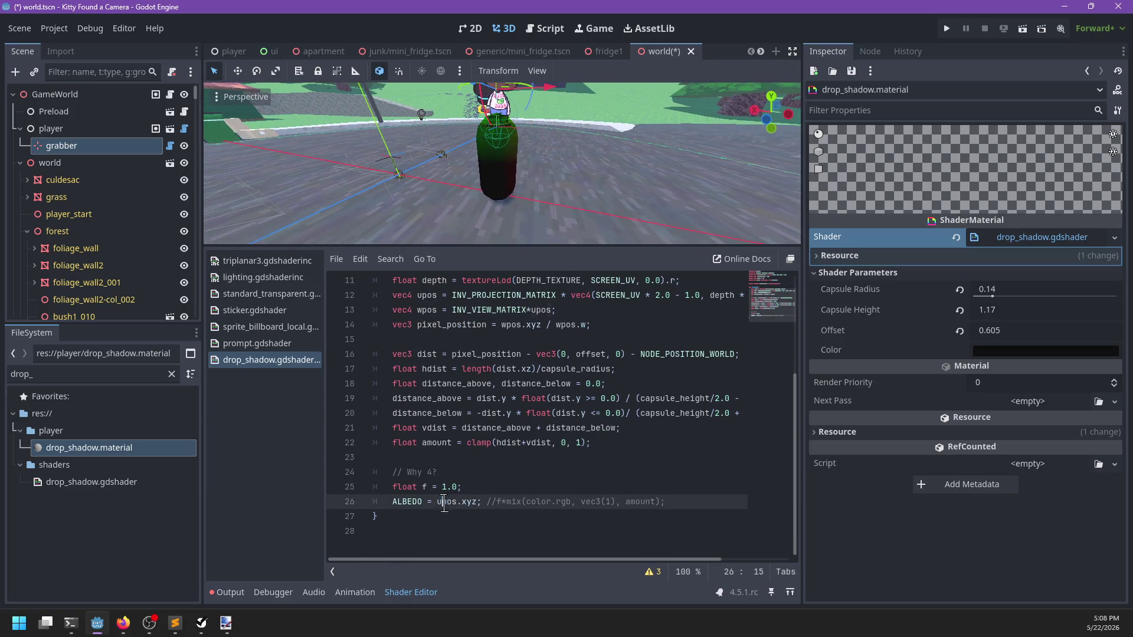
{"action": "left_click", "coordinate": [505, 483]}
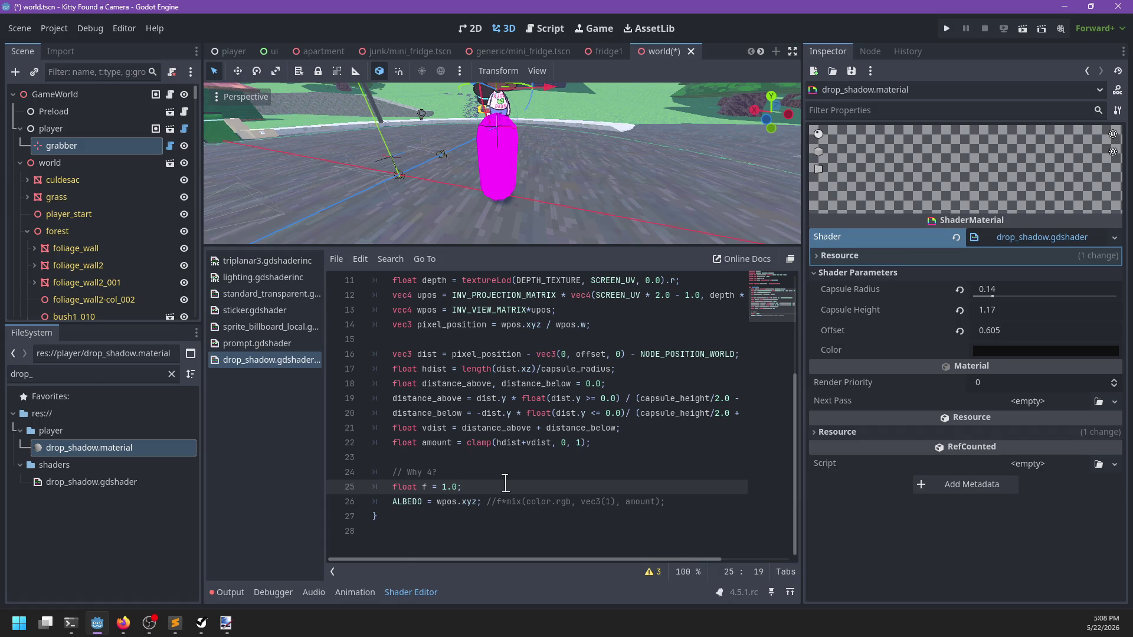
{"action": "mouse_move", "coordinate": [581, 188]}
{"action": "left_mouse_down"}
{"action": "mouse_move", "coordinate": [250, 124]}
{"action": "mouse_move", "coordinate": [366, 162]}
{"action": "mouse_move", "coordinate": [455, 167]}
{"action": "mouse_move", "coordinate": [203, 176]}
{"action": "mouse_move", "coordinate": [460, 153]}
{"action": "mouse_move", "coordinate": [416, 152]}
{"action": "mouse_move", "coordinate": [431, 230]}
{"action": "left_mouse_up"}
{"action": "scroll", "coordinate": [431, 230], "scroll_direction": "down", "scroll_amount": 5}
Step: Lower the player character slightly along the Y axis
{"action": "left_click_drag", "start_coordinate": [512, 108], "coordinate": [514, 145]}
{"action": "scroll", "coordinate": [511, 165], "scroll_direction": "up", "scroll_amount": 20}
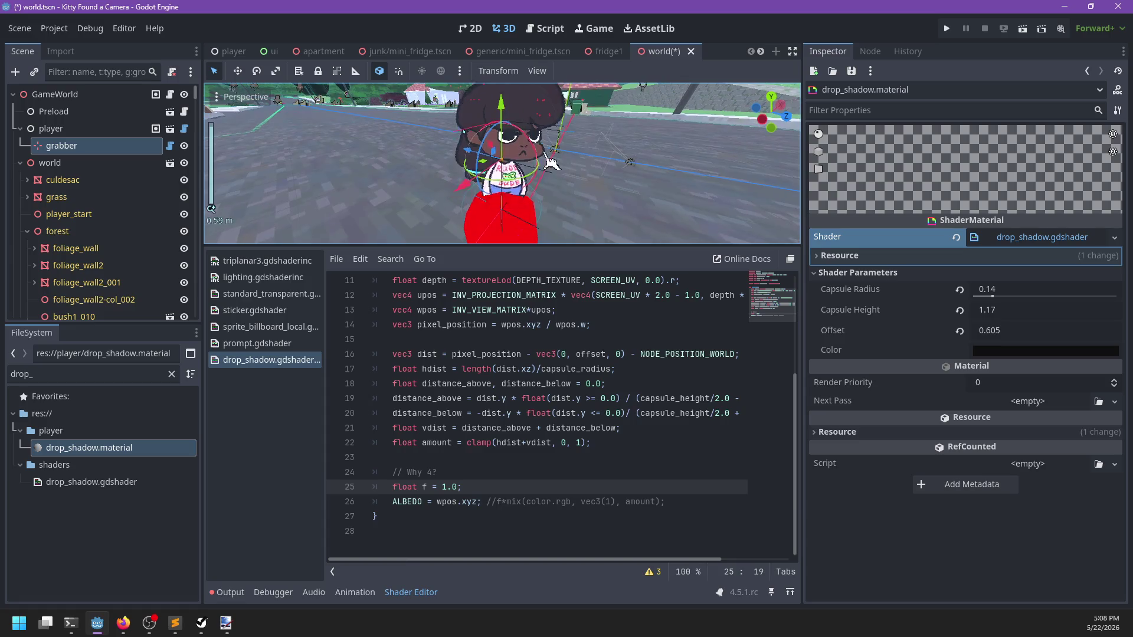
{"action": "scroll", "coordinate": [525, 336], "scroll_direction": "up", "scroll_amount": 2}
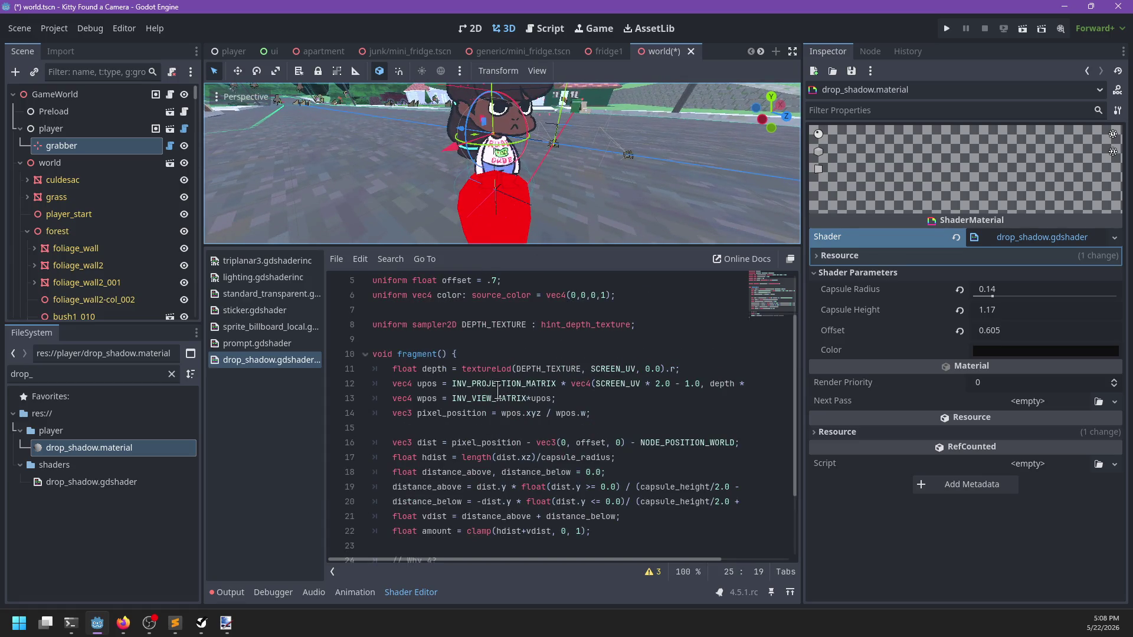
Step: Hide the shader file list so the code area is wider
{"action": "left_click", "coordinate": [480, 354]}
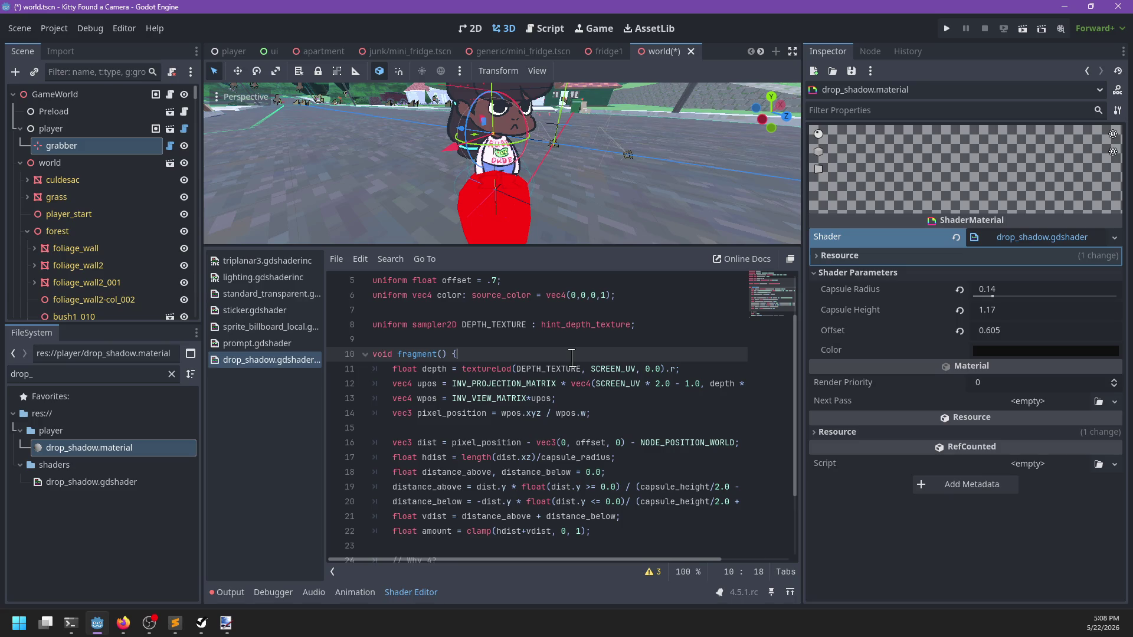
{"action": "scroll", "coordinate": [571, 357], "scroll_direction": "right", "scroll_amount": 3}
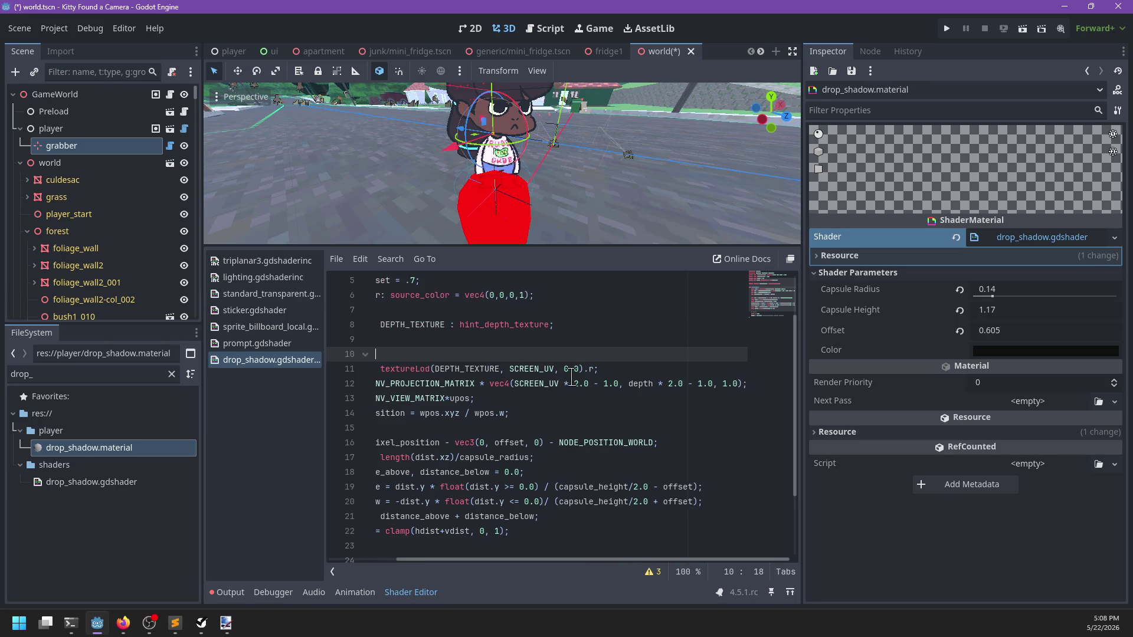
{"action": "scroll", "coordinate": [575, 376], "scroll_direction": "left", "scroll_amount": 3}
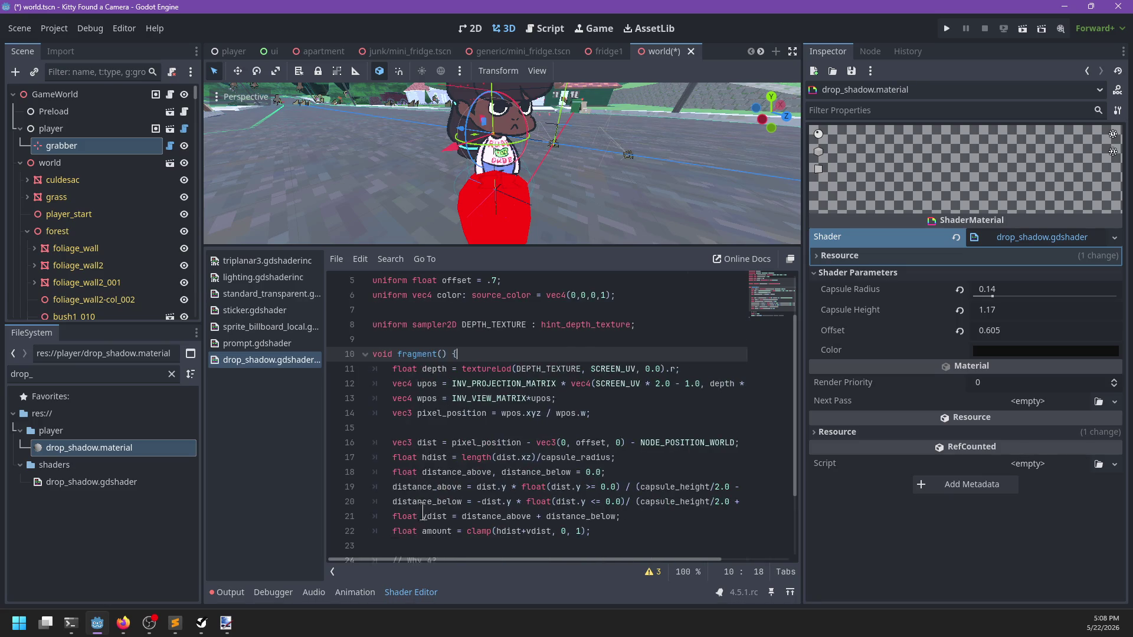
{"action": "left_click", "coordinate": [332, 571]}
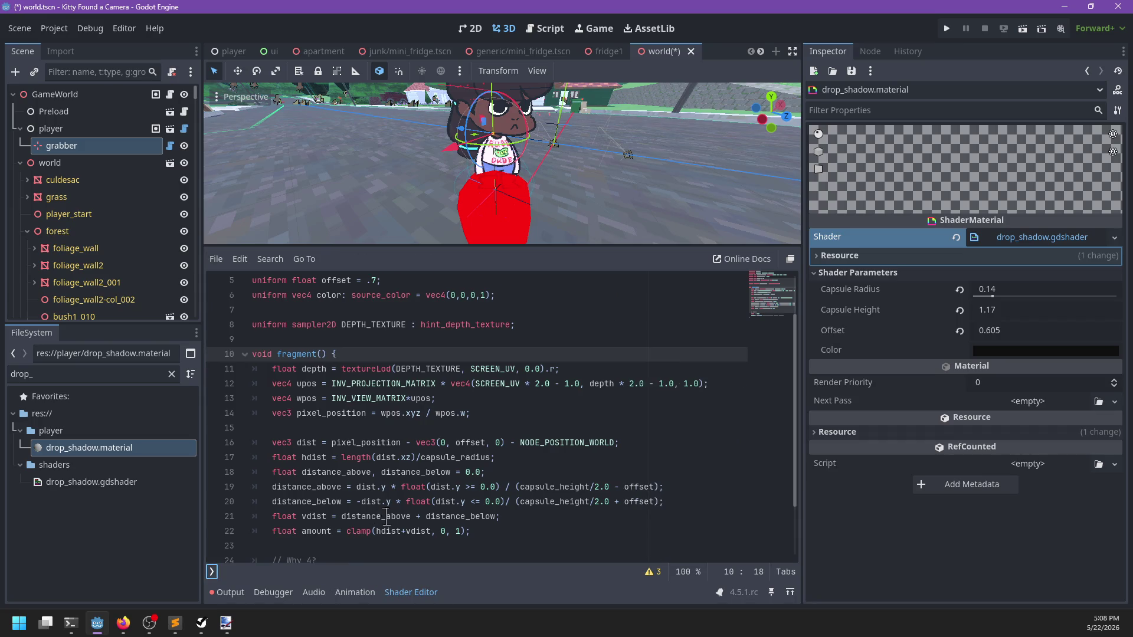
Step: Inspect depth, INV_PROJECTION_MATRIX, DEPTH_TEXTURE and SCREEN_UV in the depth and upos lines
{"action": "left_click", "coordinate": [319, 369]}
{"action": "left_click", "coordinate": [435, 356]}
{"action": "double_click", "coordinate": [303, 369]}
{"action": "double_click", "coordinate": [365, 383]}
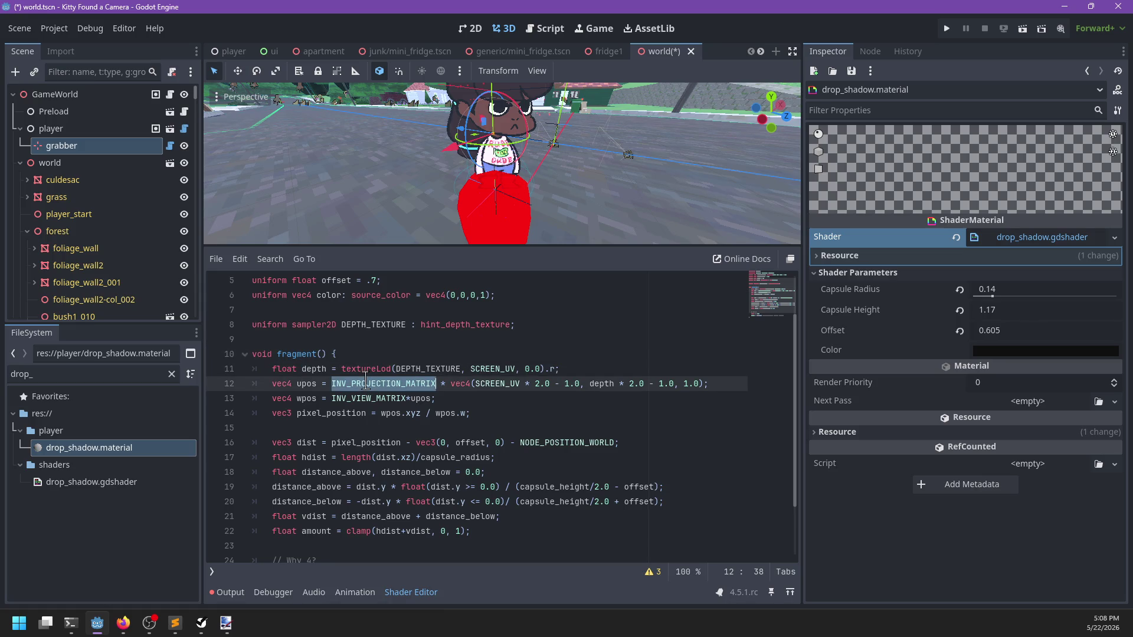
{"action": "double_click", "coordinate": [429, 368]}
{"action": "double_click", "coordinate": [482, 369]}
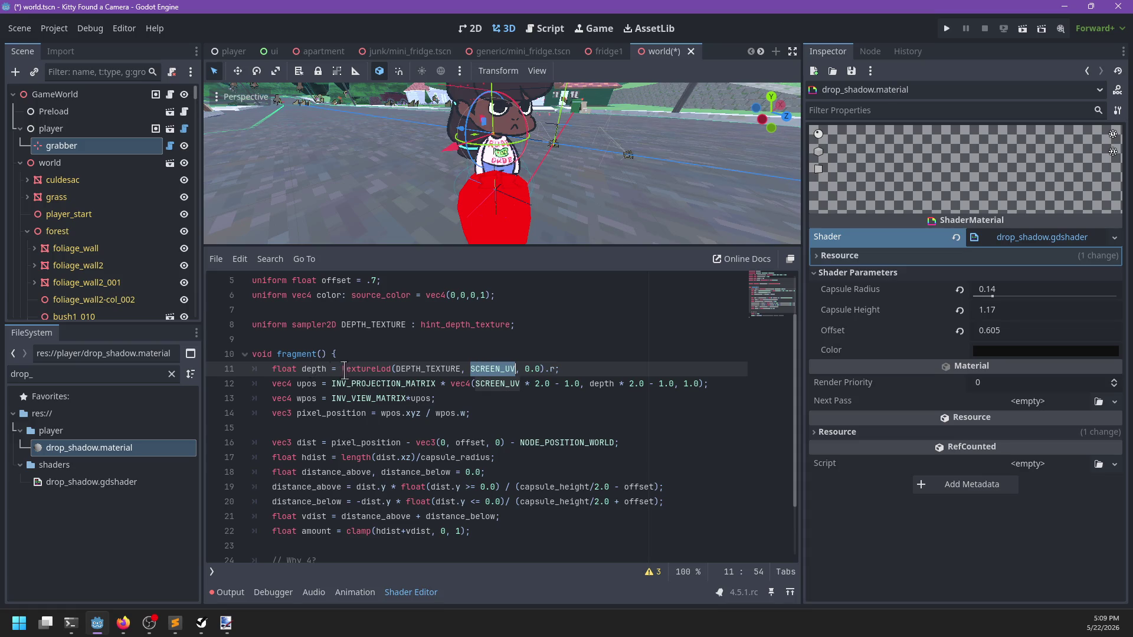
{"action": "left_click", "coordinate": [589, 368]}
{"action": "key", "text": "Return"}
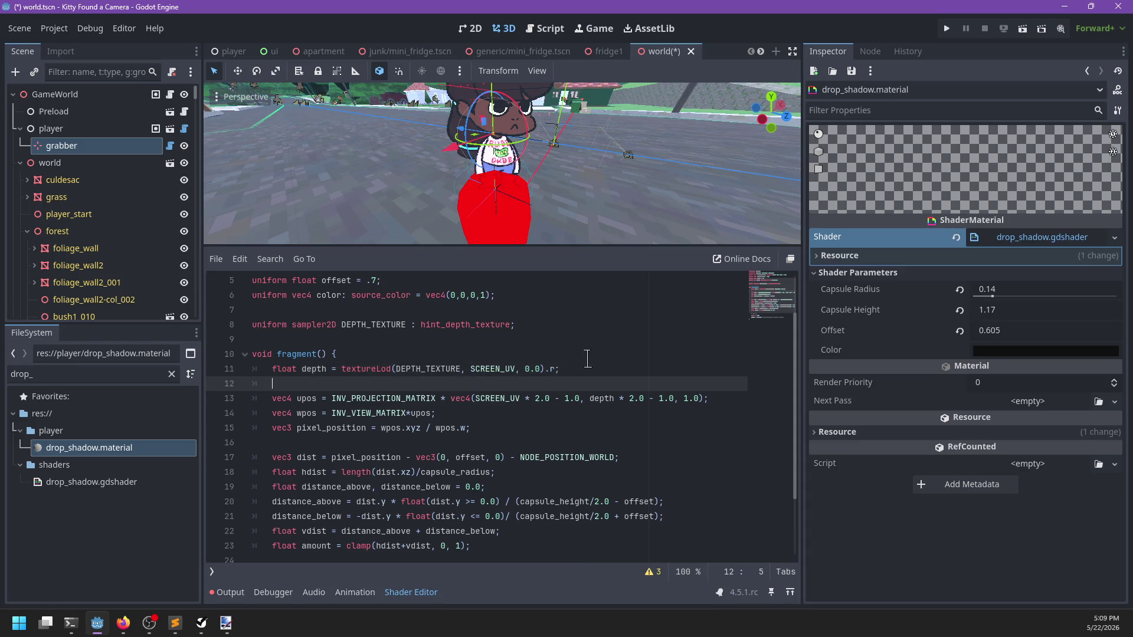
{"action": "key", "text": "ctrl+z"}
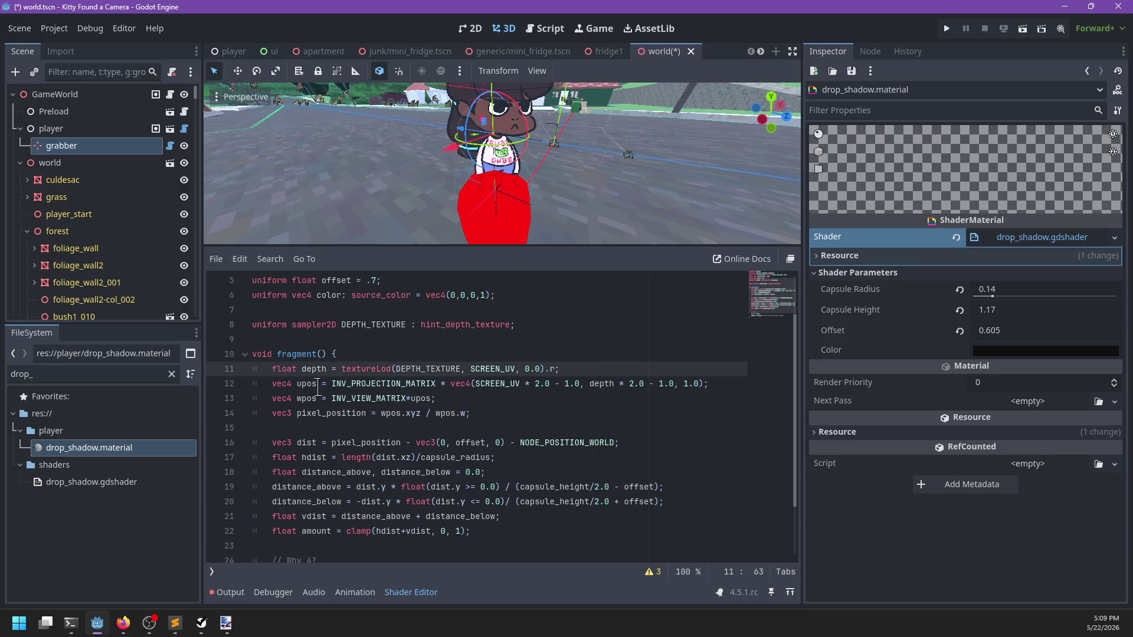
Step: Rename upos to screen_pos on line 12 and in its use on line 13
{"action": "double_click", "coordinate": [306, 385]}
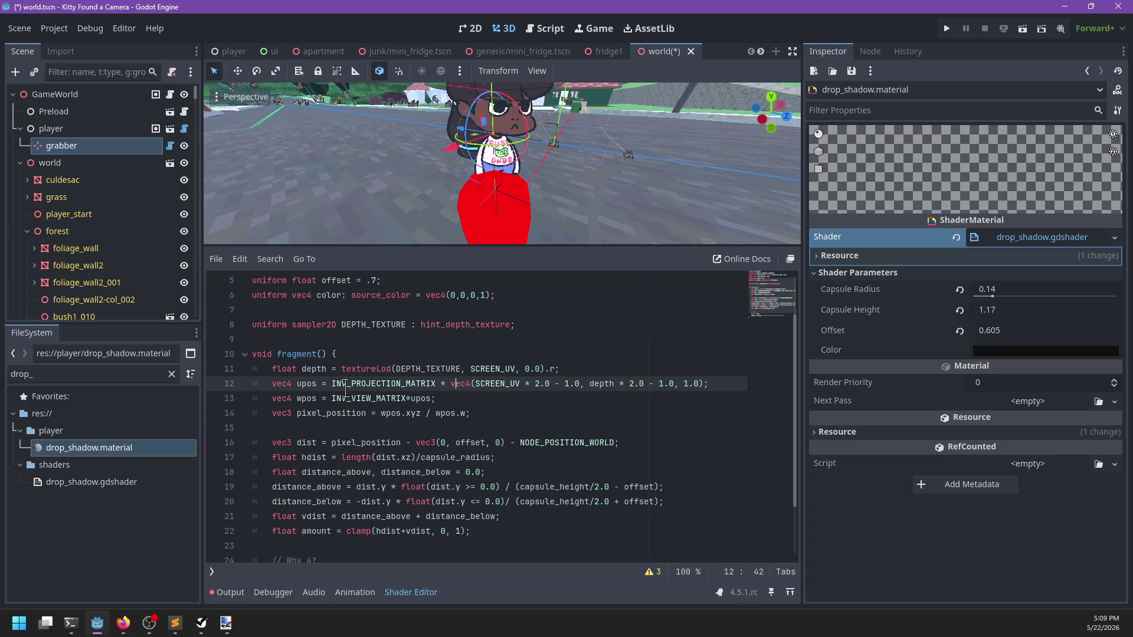
{"action": "double_click", "coordinate": [302, 384]}
{"action": "type", "text": "scre"}
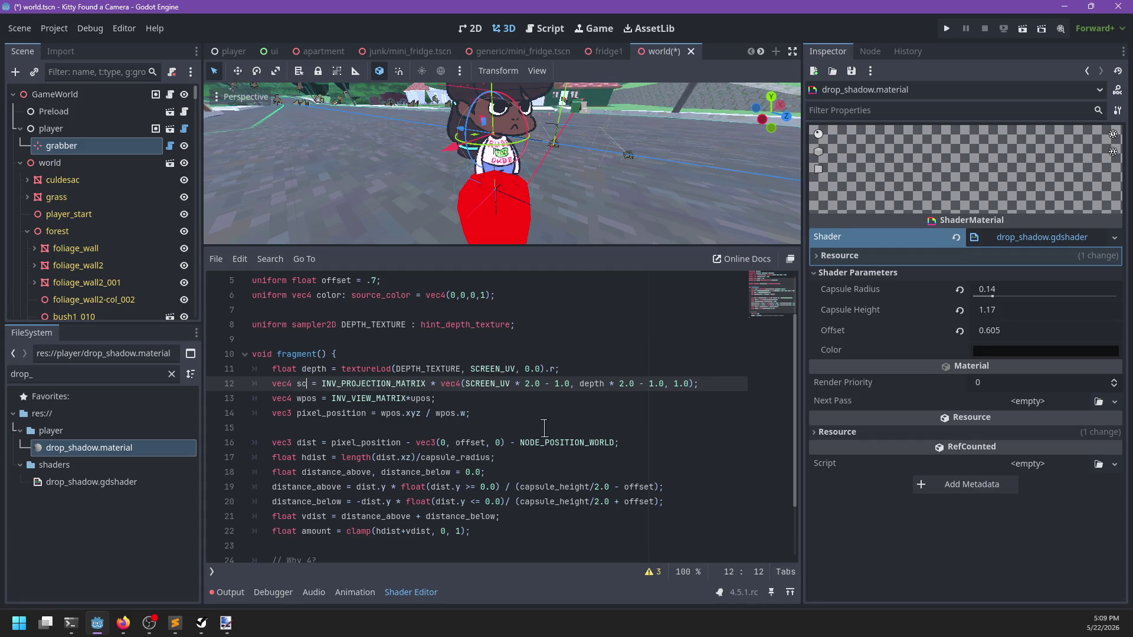
{"action": "type", "text": "en_pos"}
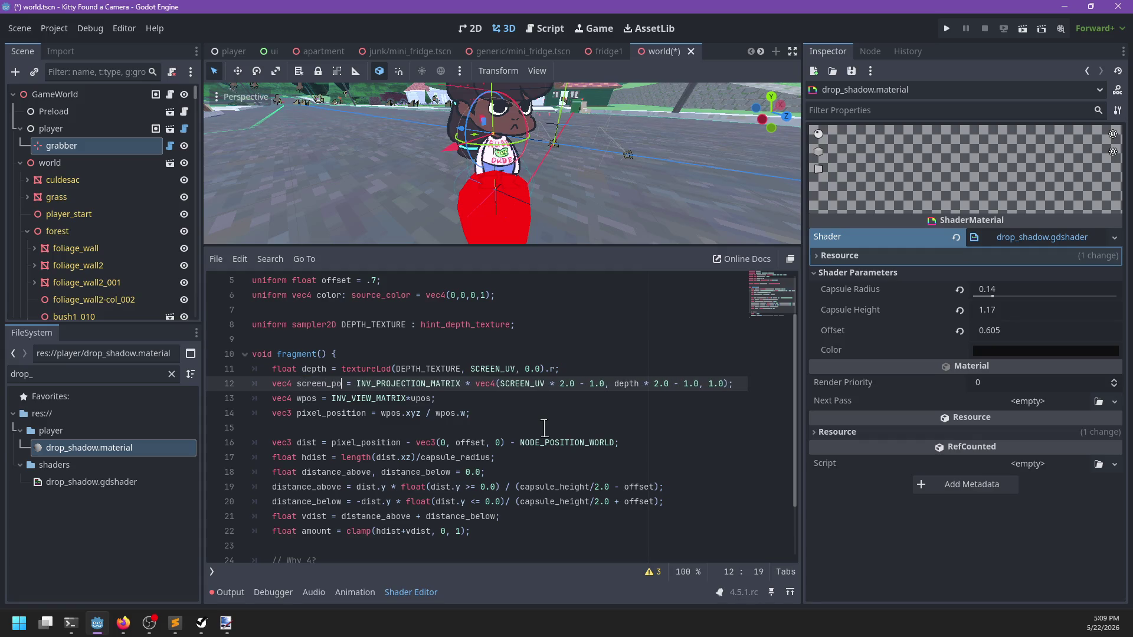
{"action": "key", "text": "ctrl+shift+Left"}
{"action": "key", "text": "ctrl+c"}
{"action": "double_click", "coordinate": [420, 398]}
{"action": "key", "text": "ctrl+v"}
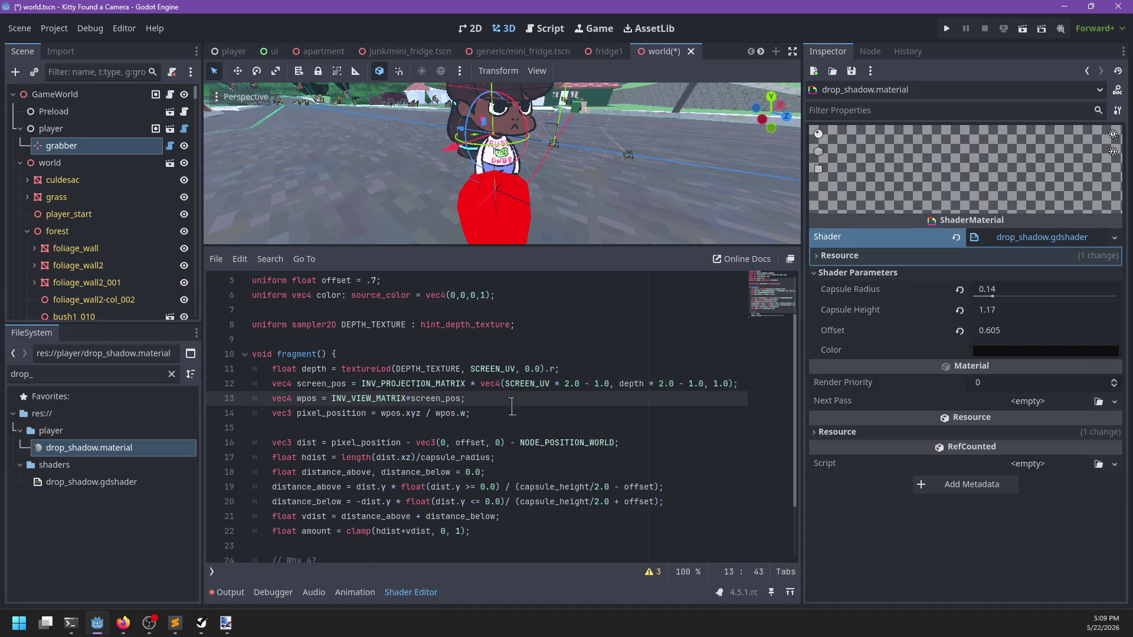
Step: Select 'INV_PROJECTION_MATRIX * ' on line 12 after checking the SCREEN_UV depth lookup
{"action": "double_click", "coordinate": [520, 385]}
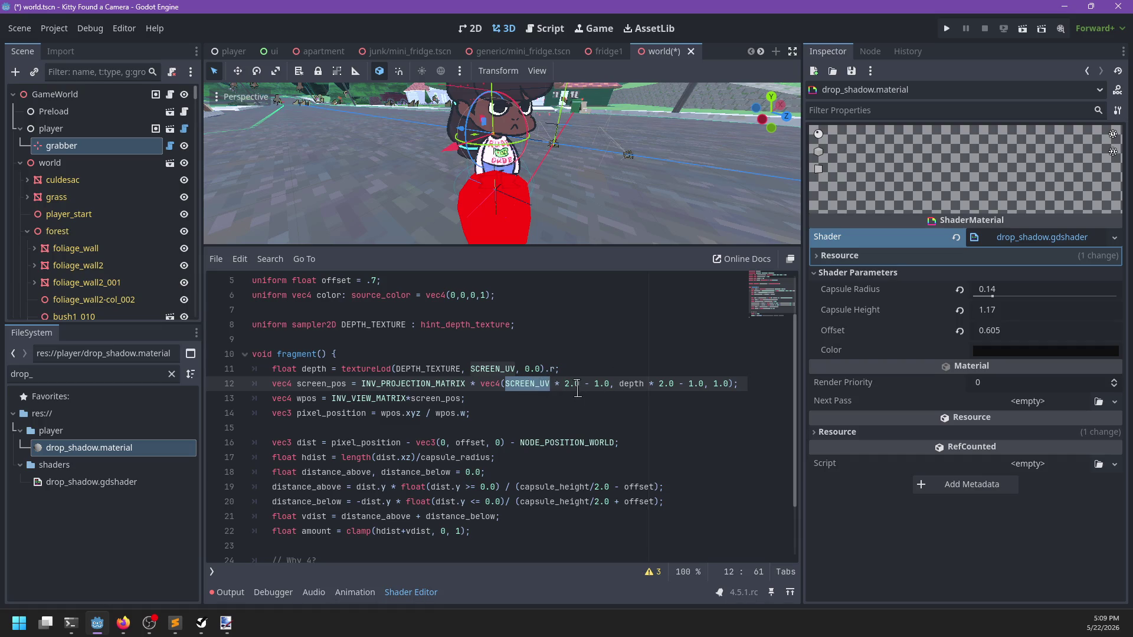
{"action": "left_click", "coordinate": [502, 368]}
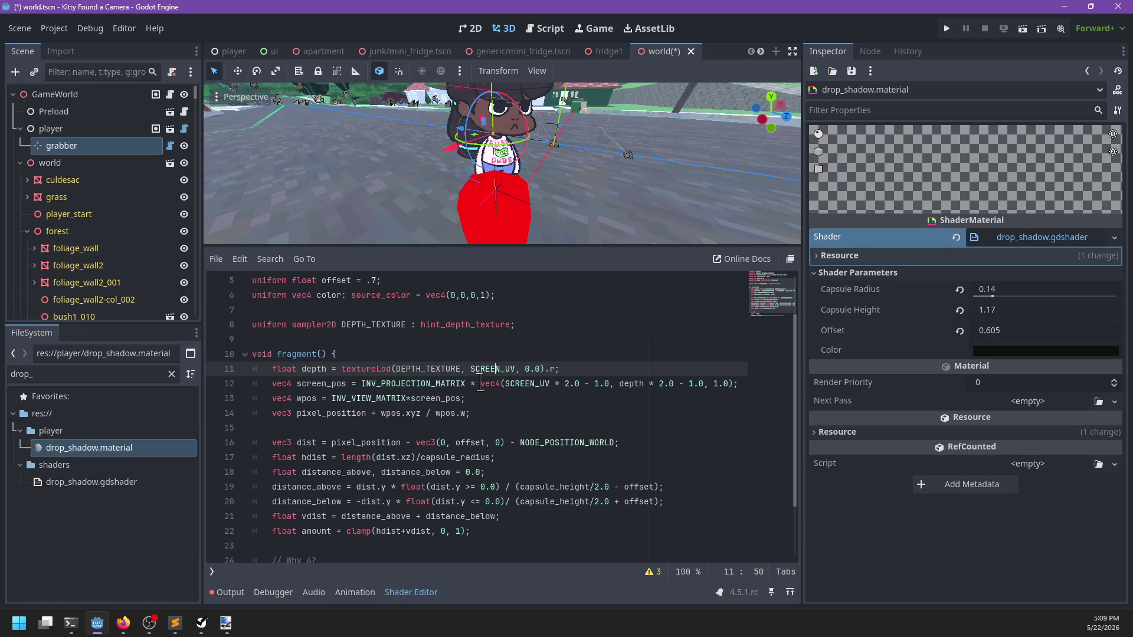
{"action": "left_click_drag", "start_coordinate": [479, 385], "coordinate": [365, 384]}
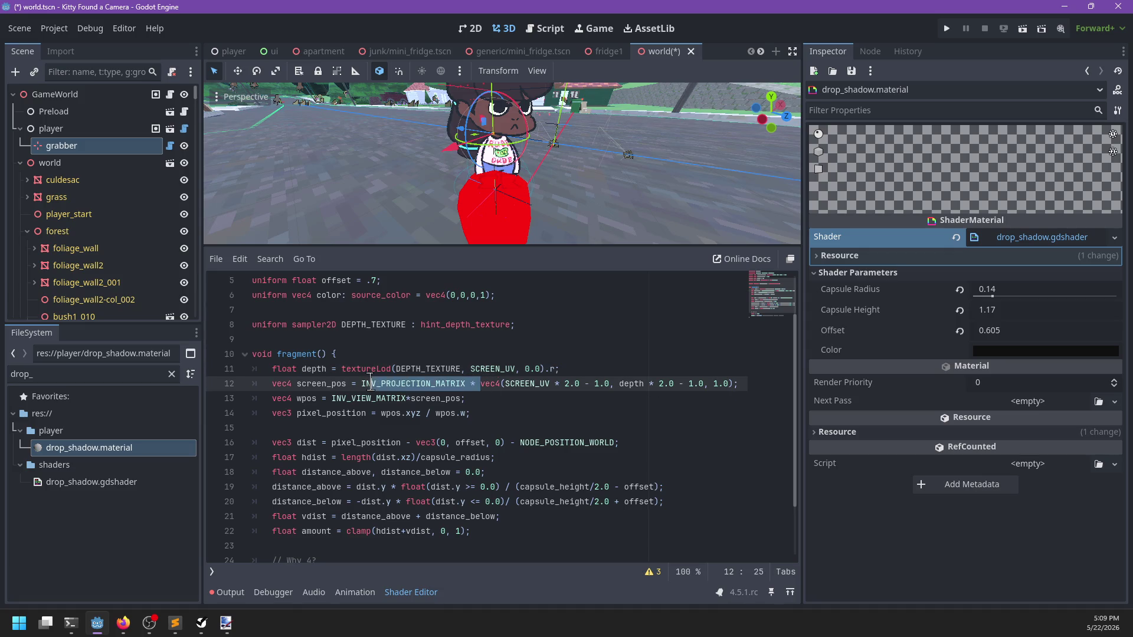
{"action": "double_click", "coordinate": [457, 384]}
{"action": "left_click_drag", "start_coordinate": [479, 384], "coordinate": [360, 384]}
{"action": "key", "text": "ctrl+c"}
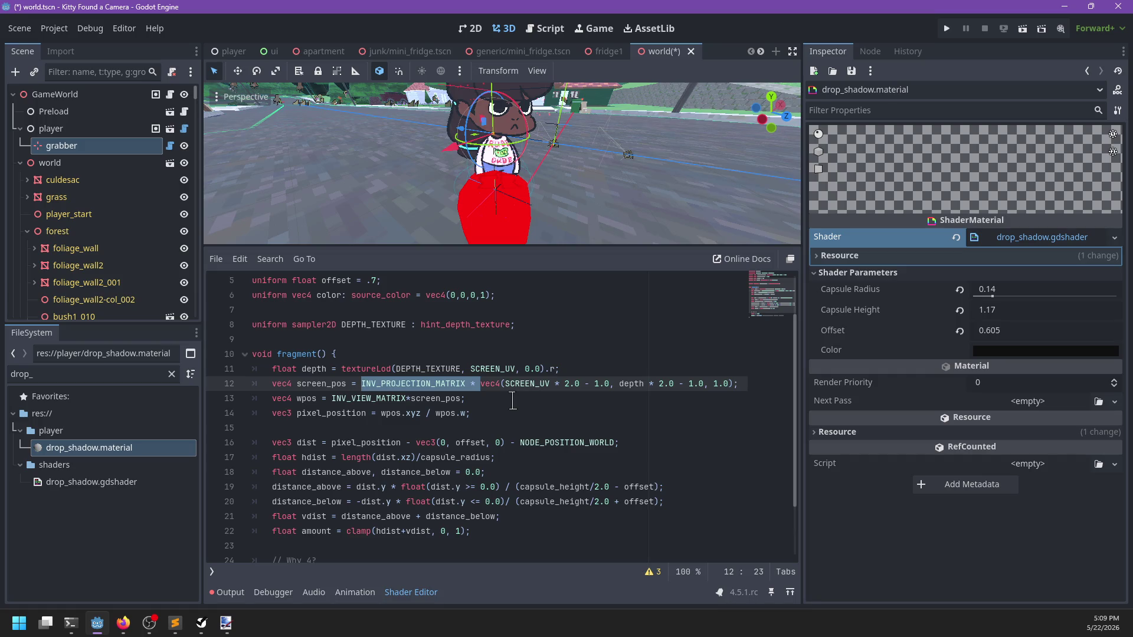
Step: Move 'INV_PROJECTION_MATRIX * ' from the screen_pos line to after INV_VIEW_MATRIX* in the wpos line
{"action": "key", "text": "BackSpace"}
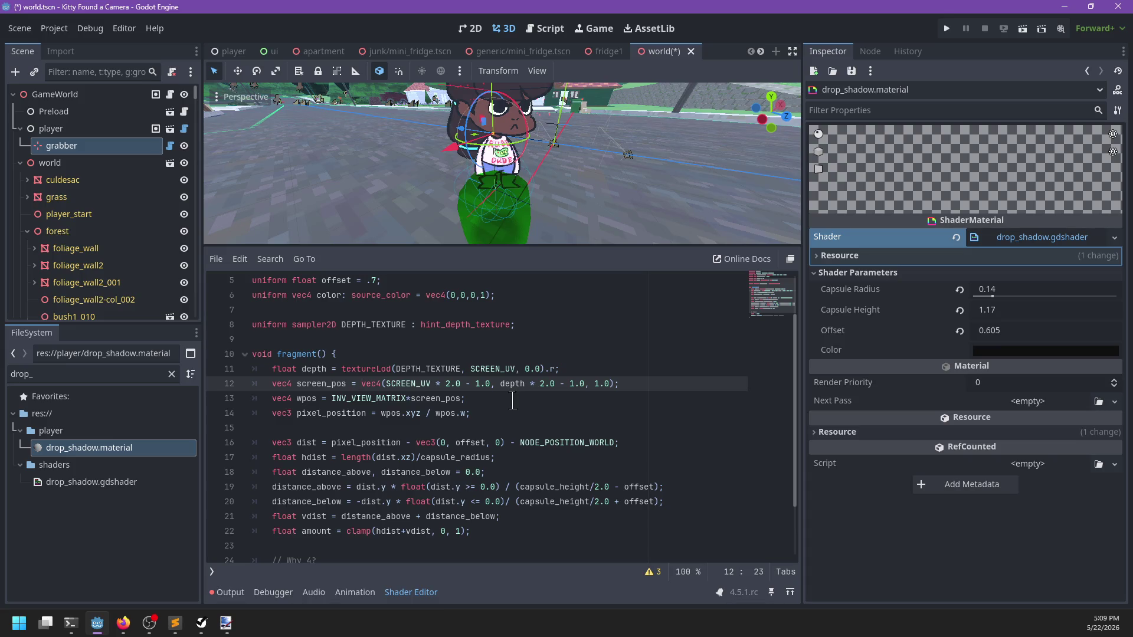
{"action": "left_click", "coordinate": [417, 399]}
{"action": "key", "text": "ctrl+v"}
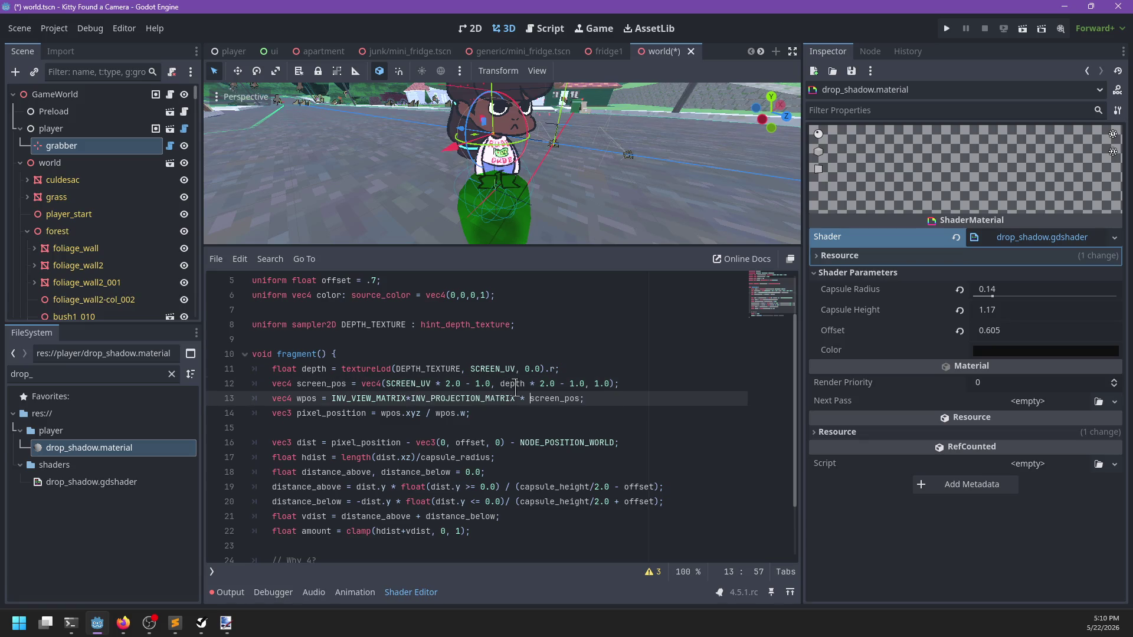
Step: Set ALBEDO to screen_pos.xyz and save the scene
{"action": "double_click", "coordinate": [322, 384]}
{"action": "scroll", "coordinate": [404, 427], "scroll_direction": "down", "scroll_amount": 2}
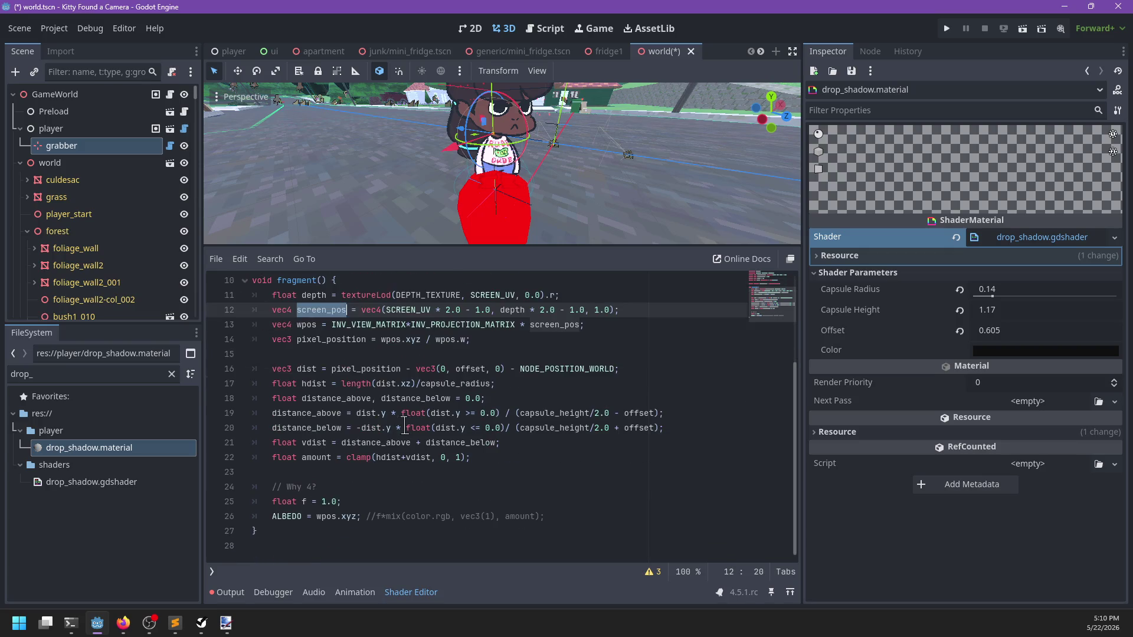
{"action": "double_click", "coordinate": [329, 517]}
{"action": "type", "text": "screen_pos"}
{"action": "key", "text": "ctrl+s"}
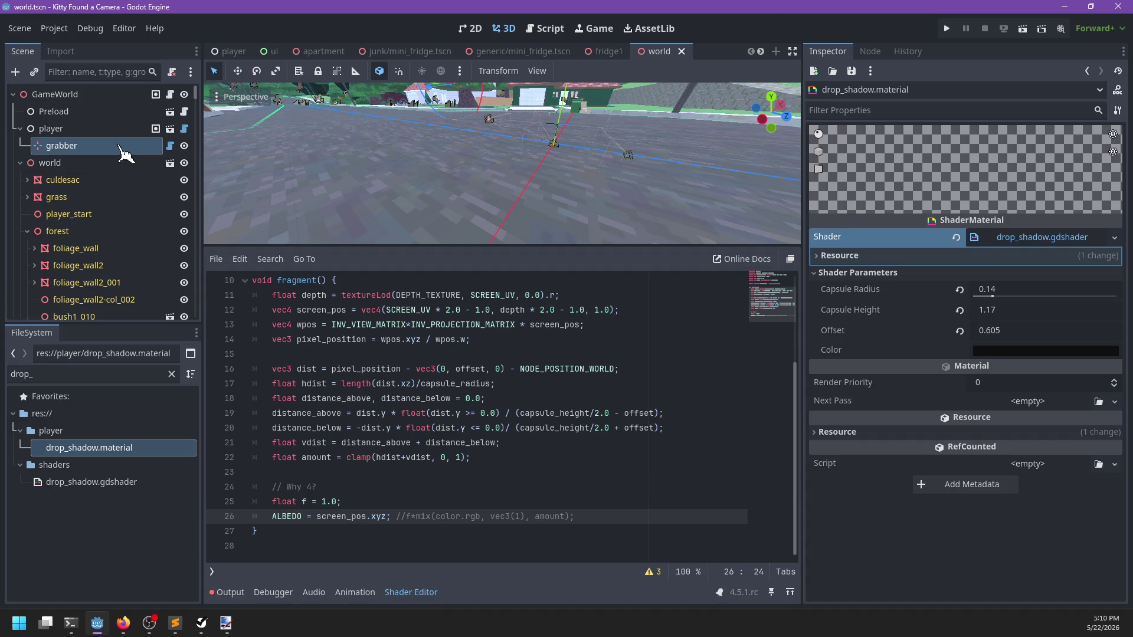
Step: Move the grabber to the cul-de-sac at −5.092, 1.158, 4.43 near the ground and orbit closer
{"action": "left_click", "coordinate": [121, 148]}
{"action": "scroll", "coordinate": [548, 172], "scroll_direction": "down", "scroll_amount": 2}
{"action": "scroll", "coordinate": [547, 171], "scroll_direction": "down", "scroll_amount": 20}
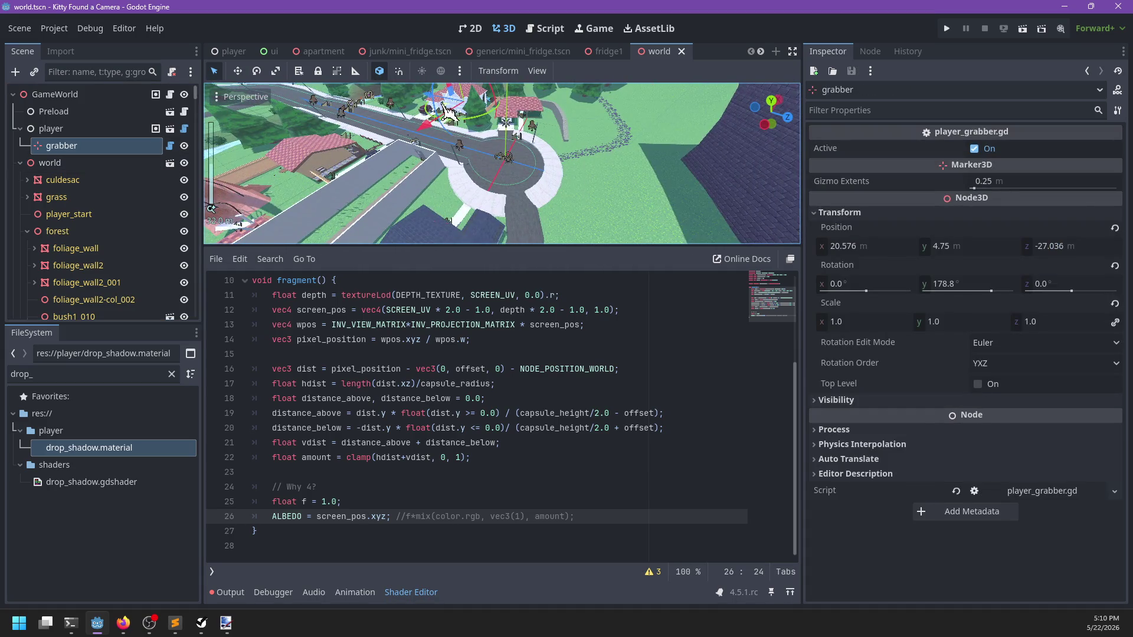
{"action": "left_click_drag", "start_coordinate": [448, 112], "coordinate": [507, 157]}
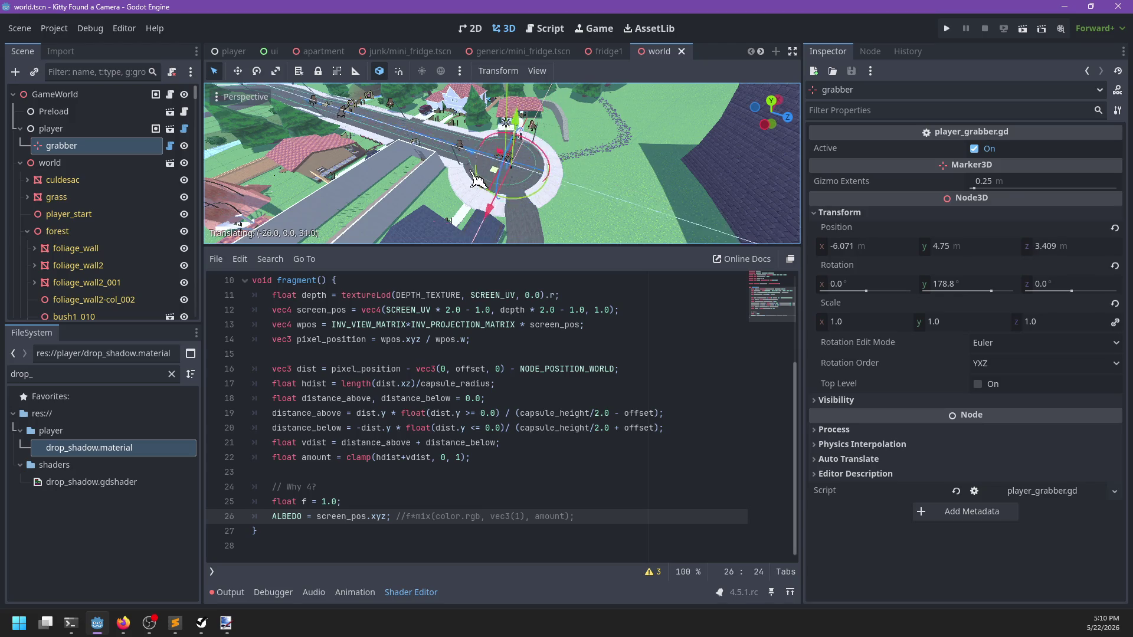
{"action": "scroll", "coordinate": [520, 124], "scroll_direction": "up", "scroll_amount": 15}
{"action": "left_click_drag", "start_coordinate": [503, 117], "coordinate": [505, 216]}
{"action": "scroll", "coordinate": [505, 216], "scroll_direction": "up", "scroll_amount": 8}
{"action": "mouse_move", "coordinate": [634, 112]}
{"action": "left_mouse_down"}
{"action": "mouse_move", "coordinate": [430, 139]}
{"action": "mouse_move", "coordinate": [539, 255]}
{"action": "left_mouse_up"}
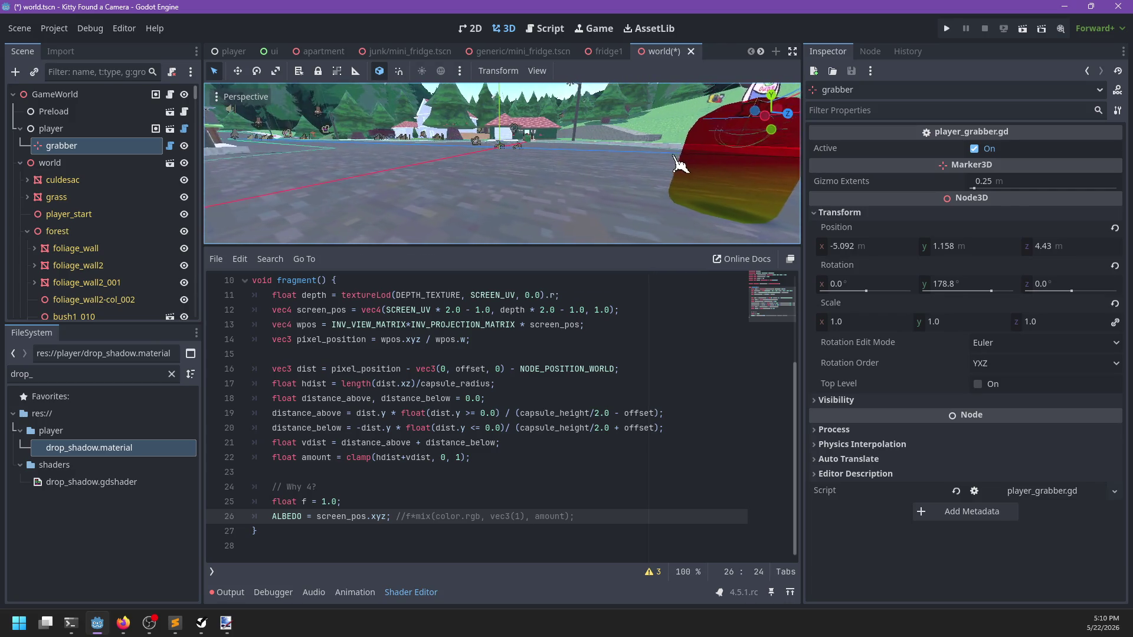
{"action": "scroll", "coordinate": [442, 354], "scroll_direction": "up", "scroll_amount": 3}
Step: Change the render_mode blend_mul to blend_mix on line 2
{"action": "double_click", "coordinate": [439, 295]}
{"action": "type", "text": "blend_mix"}
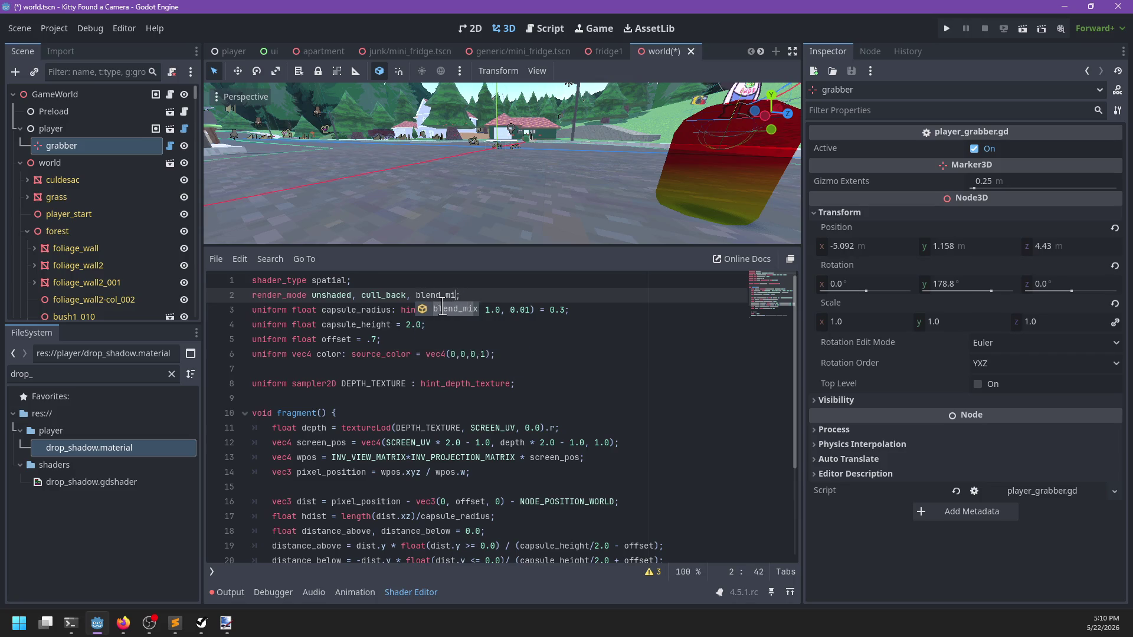
{"action": "left_click", "coordinate": [392, 280]}
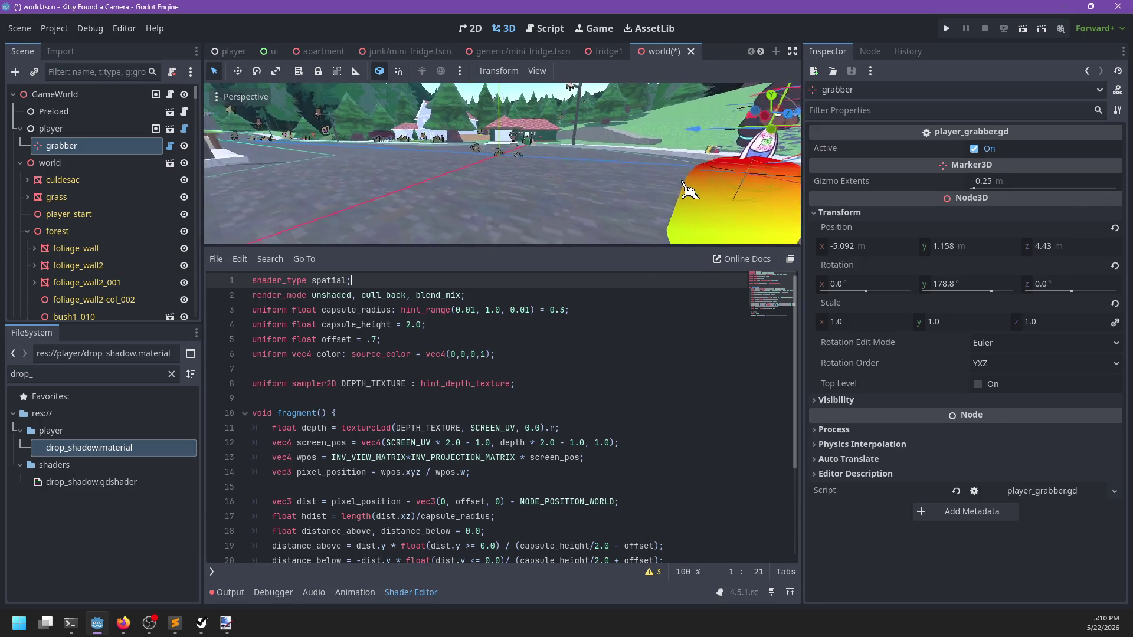
Step: Switch to the Firefox 'openGL coodinates' search and choose its image results
{"action": "mouse_move", "coordinate": [122, 628]}
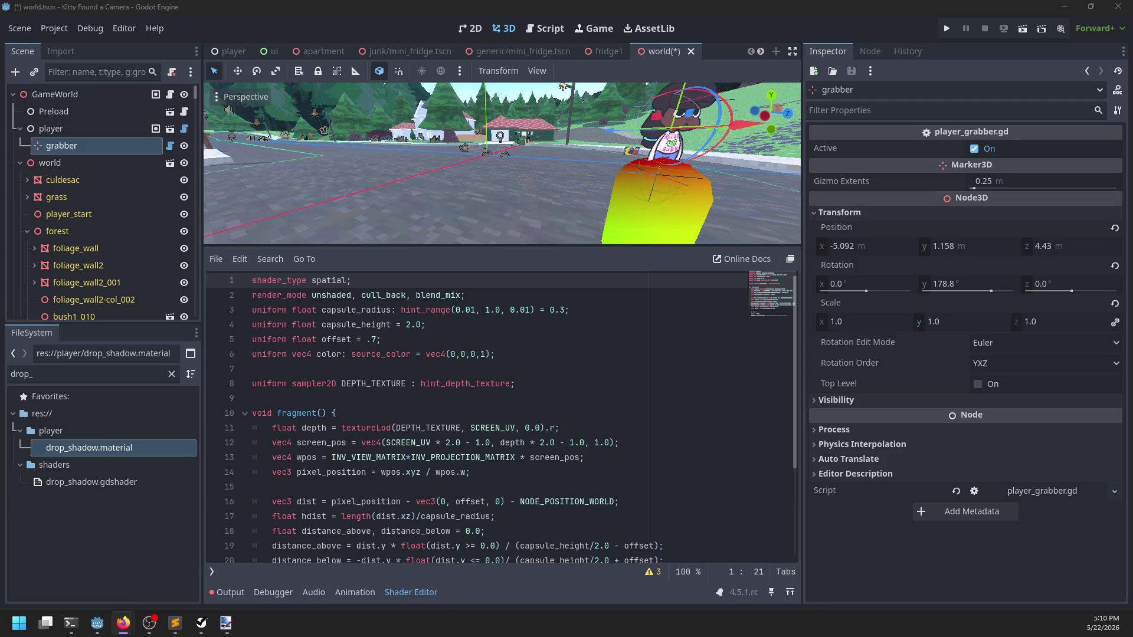
{"action": "key", "text": "alt+Tab"}
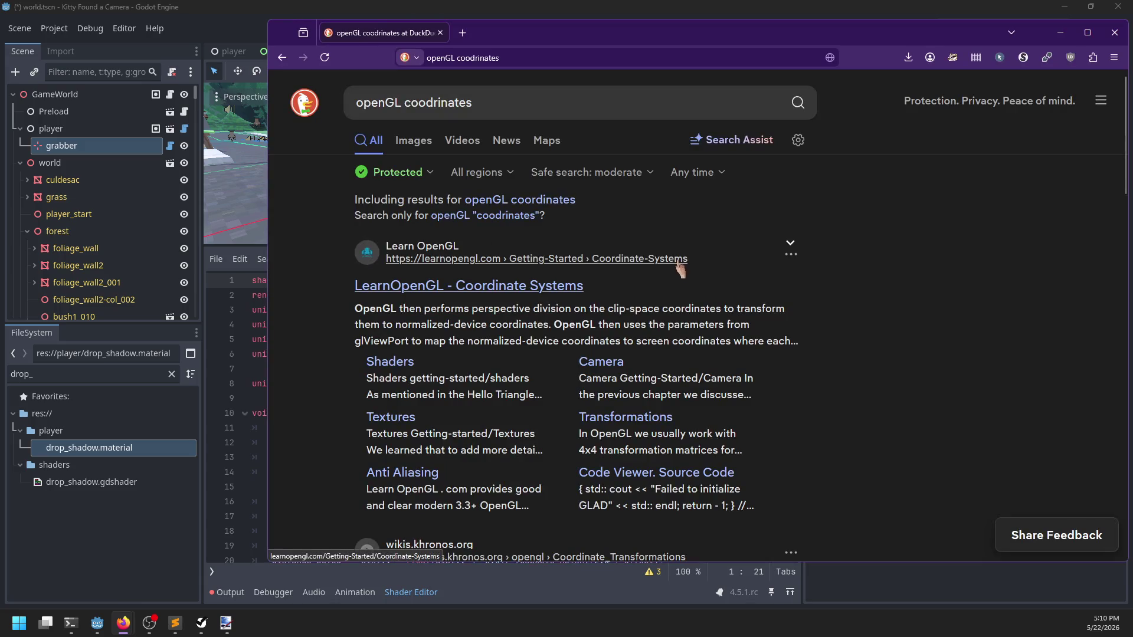
{"action": "left_click", "coordinate": [413, 140]}
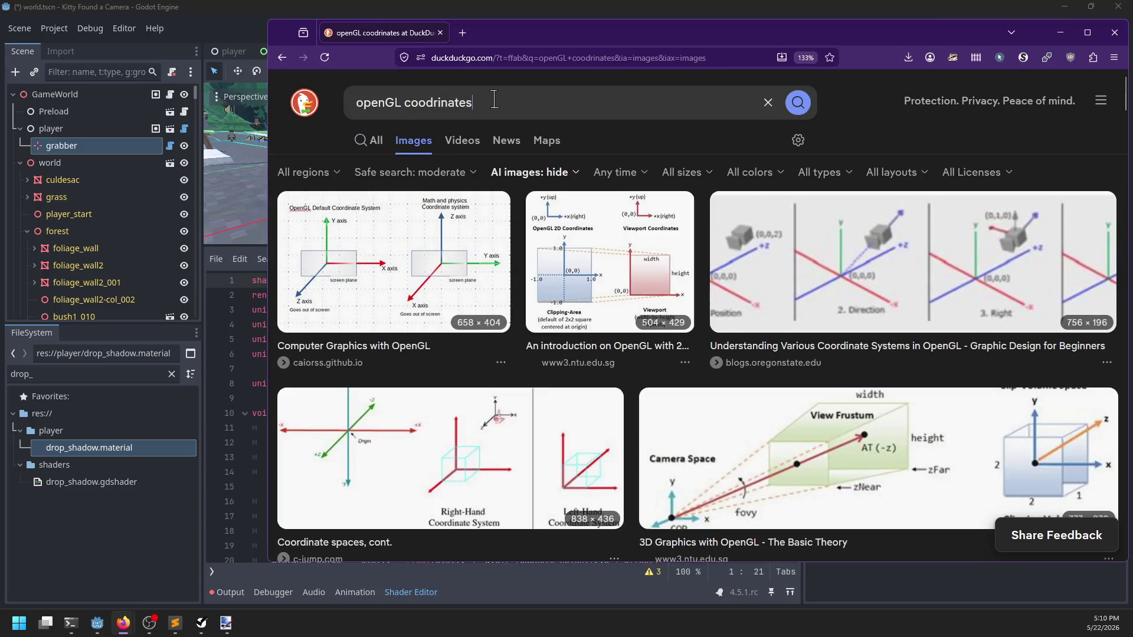
Step: Rerun the image search with the query word retyped as 'coodinates'
{"action": "left_click", "coordinate": [477, 111]}
{"action": "key", "text": "ctrl+BackSpace"}
{"action": "type", "text": "coodinates"}
{"action": "key", "text": "Return"}
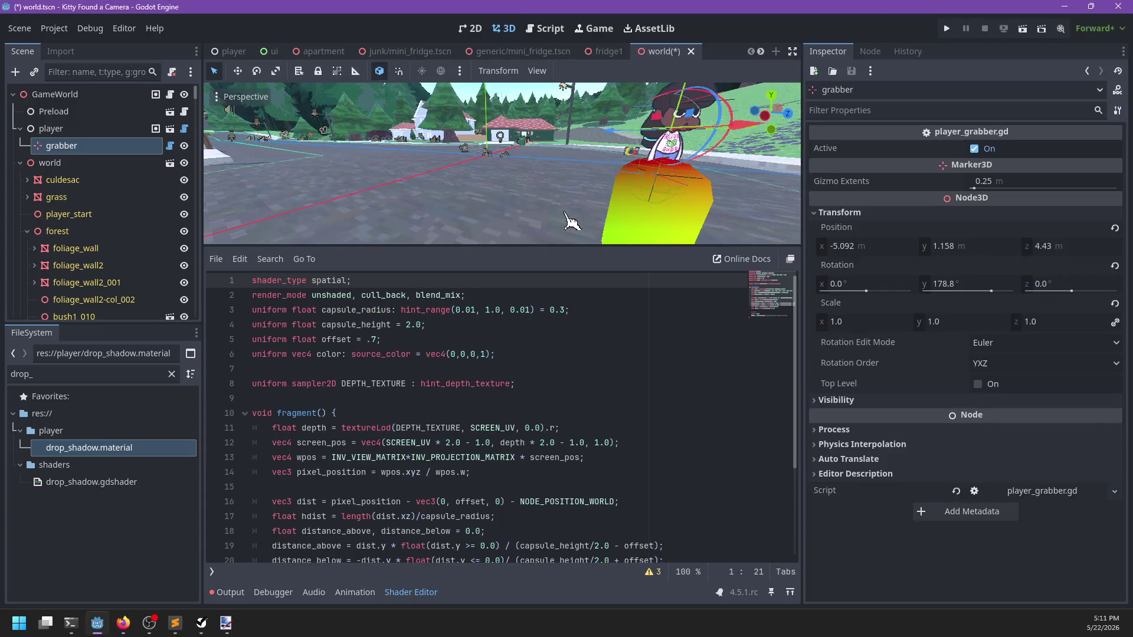
Step: Back in Godot, recentre the capsule and go to the end of the screen_pos declaration
{"action": "key", "text": "alt+Tab"}
{"action": "mouse_move", "coordinate": [561, 215]}
{"action": "left_mouse_down"}
{"action": "mouse_move", "coordinate": [431, 207]}
{"action": "mouse_move", "coordinate": [776, 160]}
{"action": "left_mouse_up"}
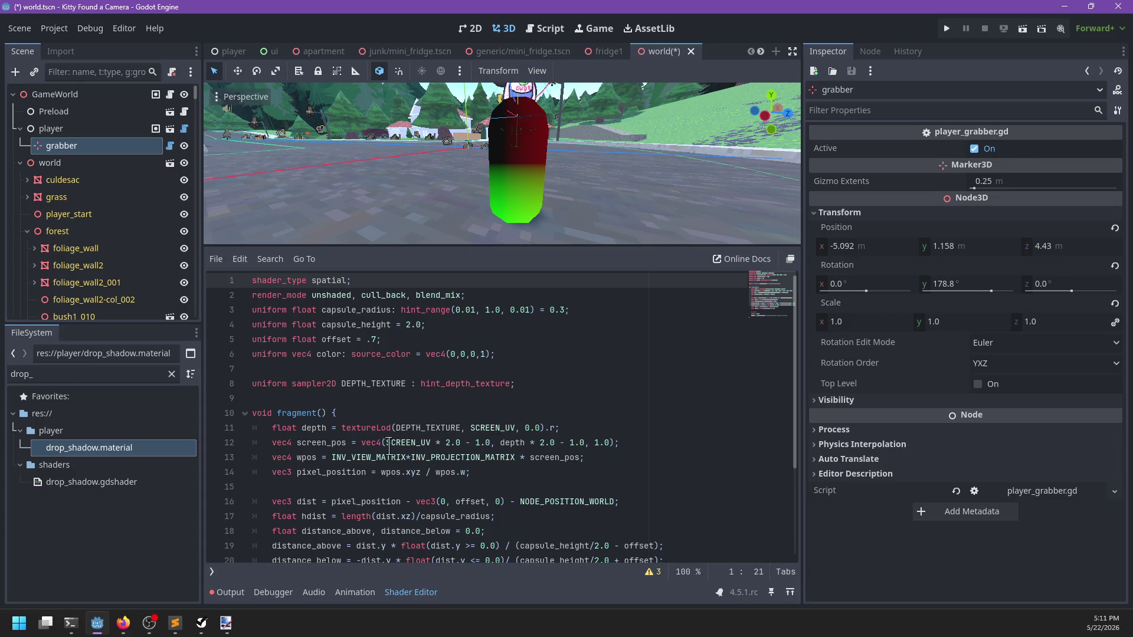
{"action": "left_click", "coordinate": [638, 441]}
Step: Add 'screen_pos.y *= -1.0;' below the declaration, then zoom and orbit to check the capsule
{"action": "key", "text": "Return"}
{"action": "type", "text": "scrren_"}
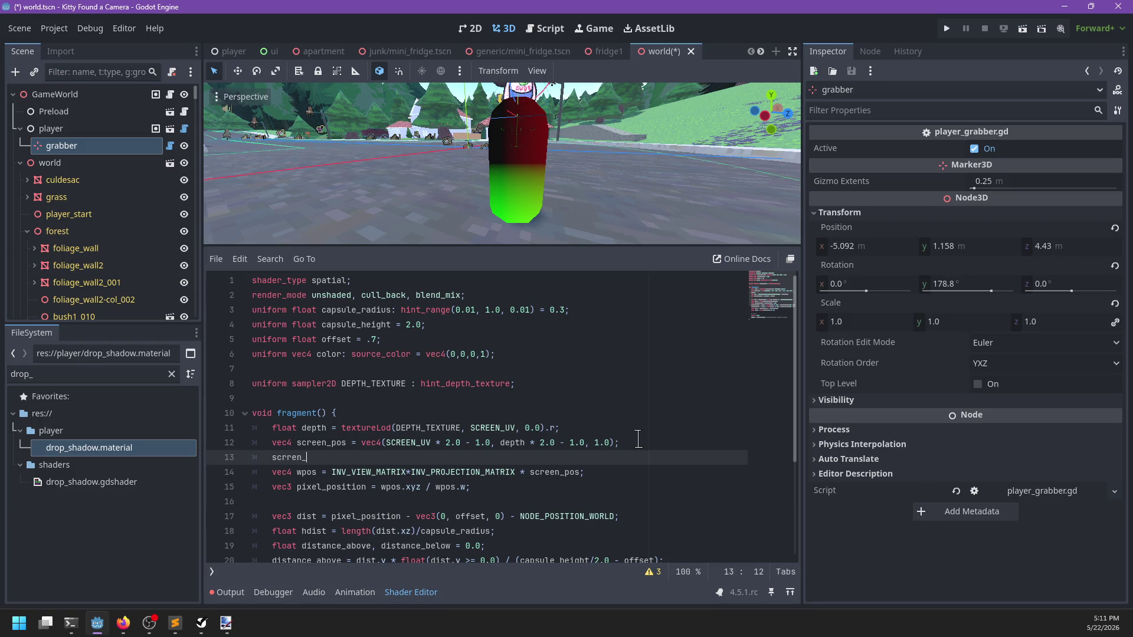
{"action": "key", "text": "ctrl+BackSpace"}
{"action": "type", "text": "_pos.y"}
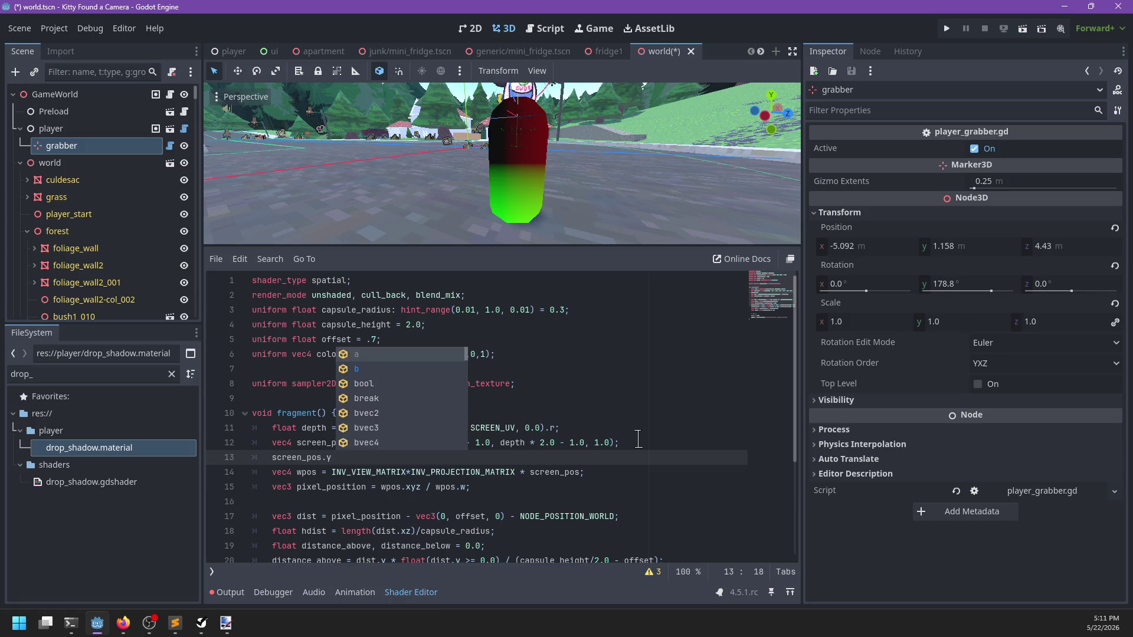
{"action": "type", "text": " *= -1.0;"}
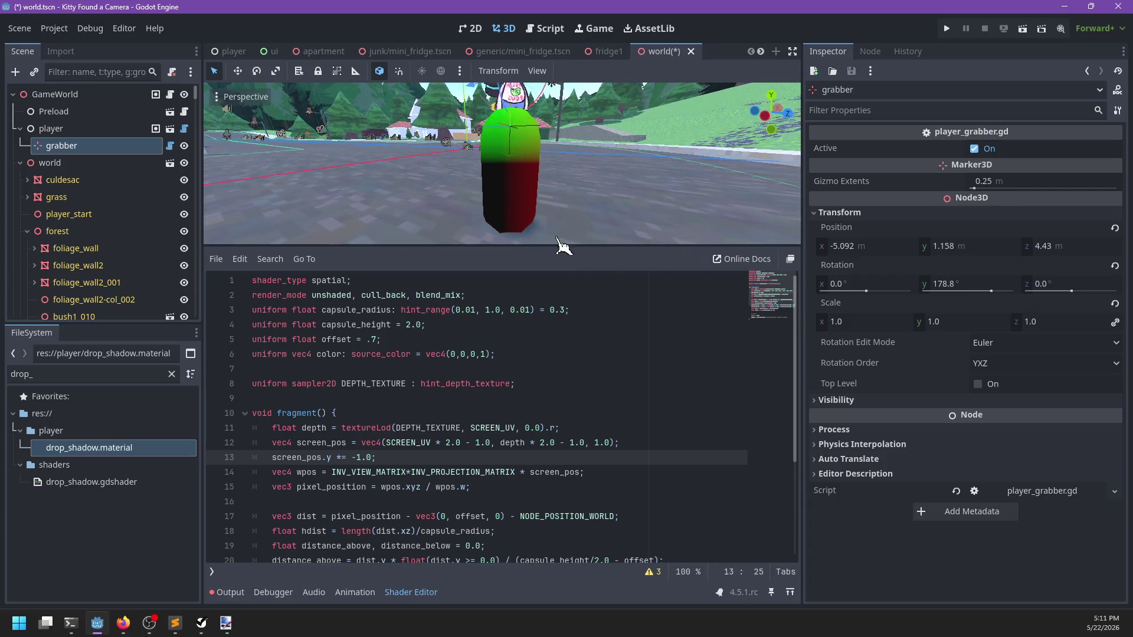
{"action": "scroll", "coordinate": [569, 204], "scroll_direction": "down", "scroll_amount": 3}
{"action": "scroll", "coordinate": [573, 195], "scroll_direction": "up", "scroll_amount": 3}
{"action": "scroll", "coordinate": [571, 190], "scroll_direction": "up", "scroll_amount": 2}
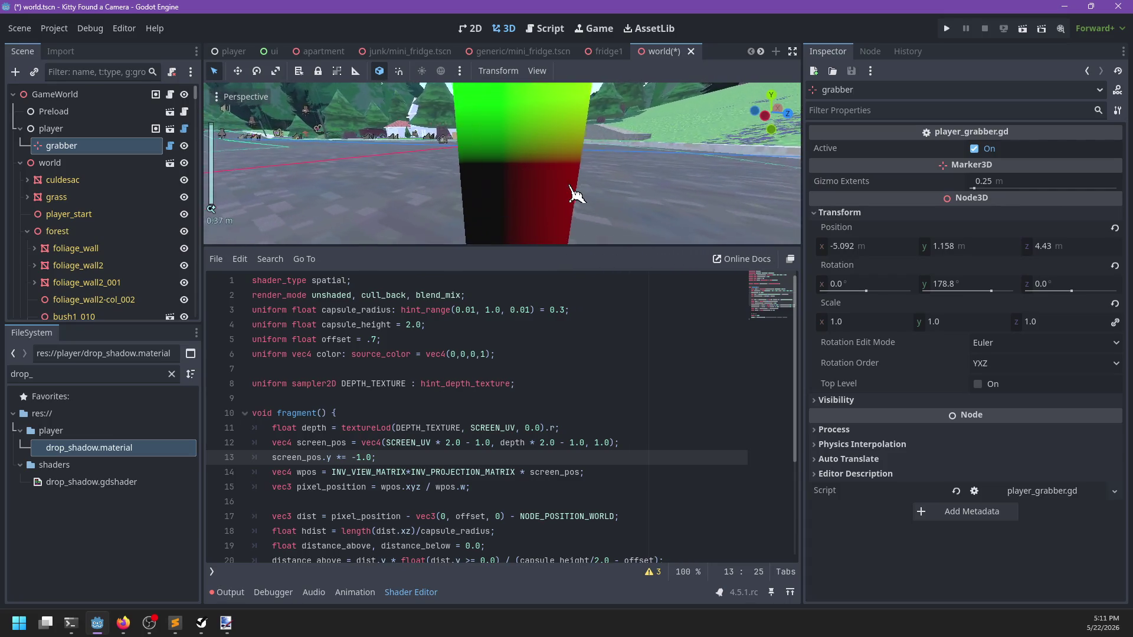
{"action": "scroll", "coordinate": [569, 188], "scroll_direction": "down", "scroll_amount": 5}
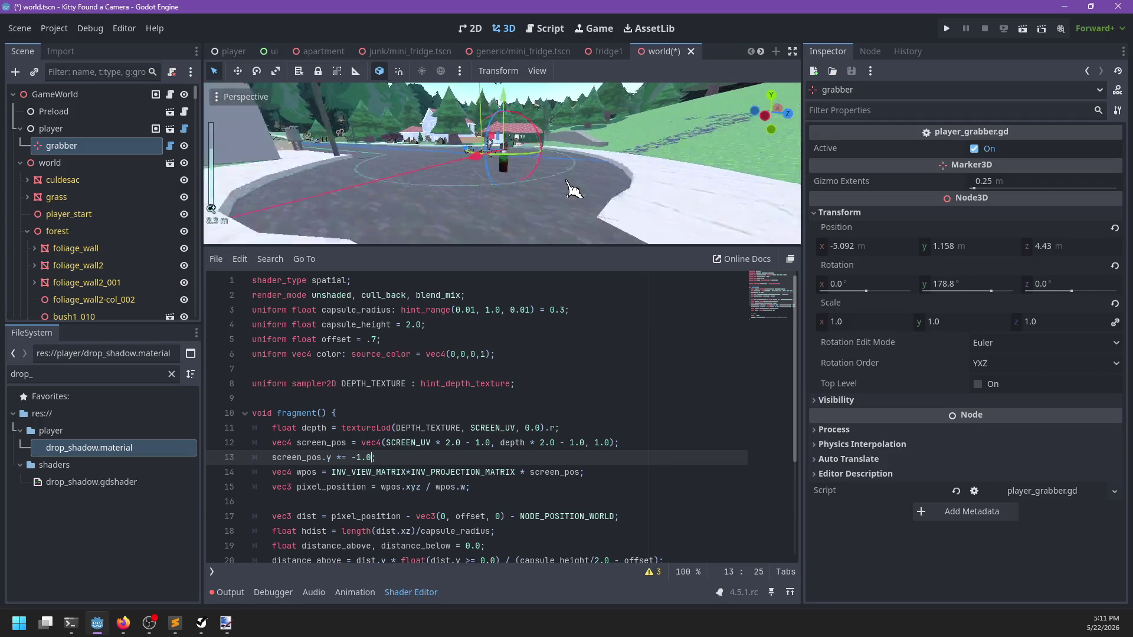
{"action": "scroll", "coordinate": [560, 198], "scroll_direction": "up", "scroll_amount": 10}
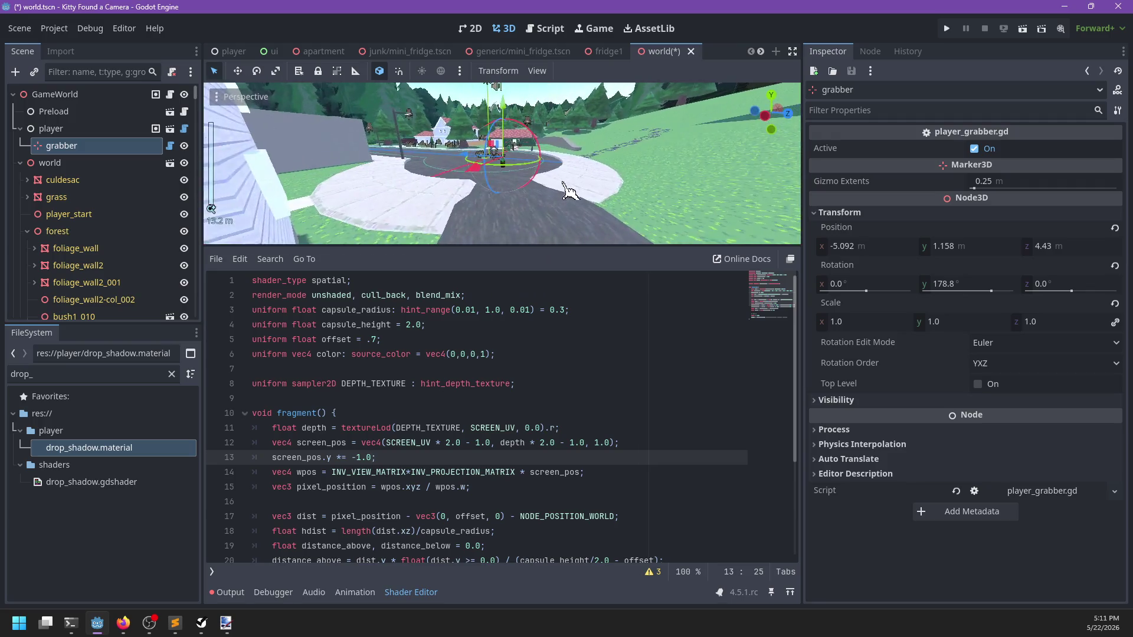
{"action": "mouse_move", "coordinate": [553, 204]}
{"action": "left_mouse_down"}
{"action": "mouse_move", "coordinate": [567, 131]}
{"action": "mouse_move", "coordinate": [470, 157]}
{"action": "mouse_move", "coordinate": [460, 177]}
{"action": "left_mouse_up"}
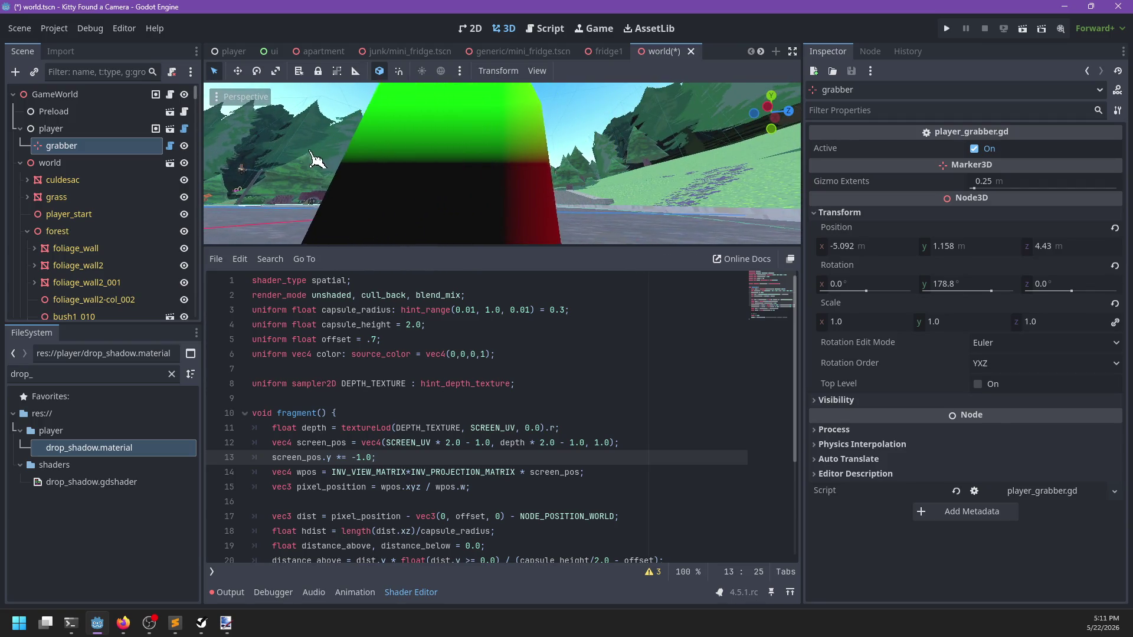
Step: Inspect DEPTH_TEXTURE and depth on line 11, then go to the end of line 13
{"action": "double_click", "coordinate": [418, 428]}
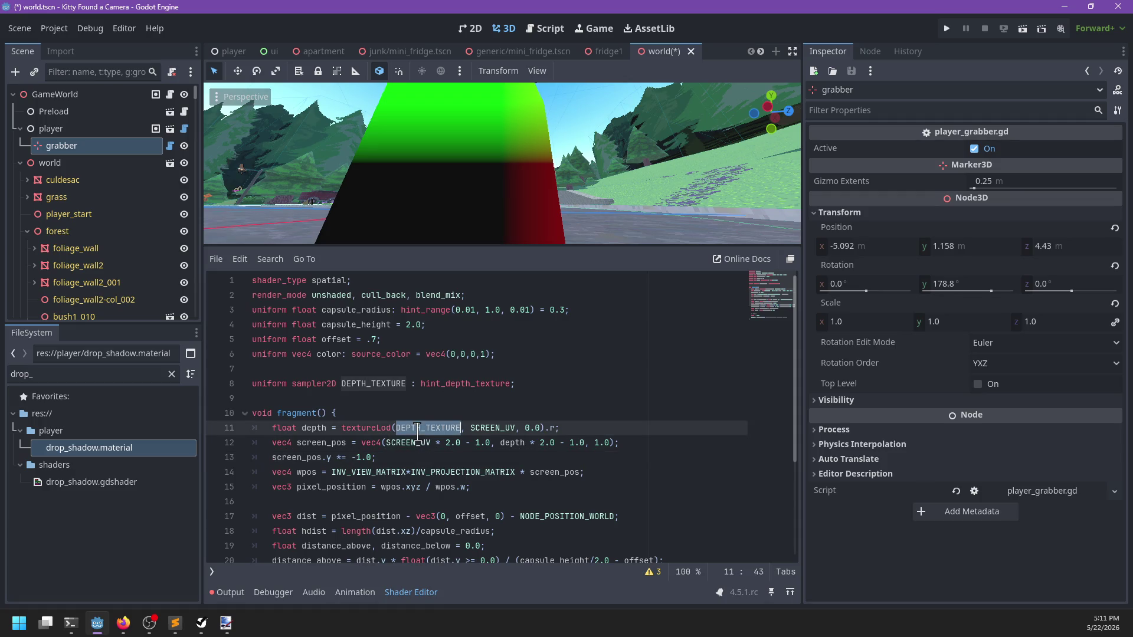
{"action": "double_click", "coordinate": [314, 428]}
{"action": "scroll", "coordinate": [328, 431], "scroll_direction": "down", "scroll_amount": 1}
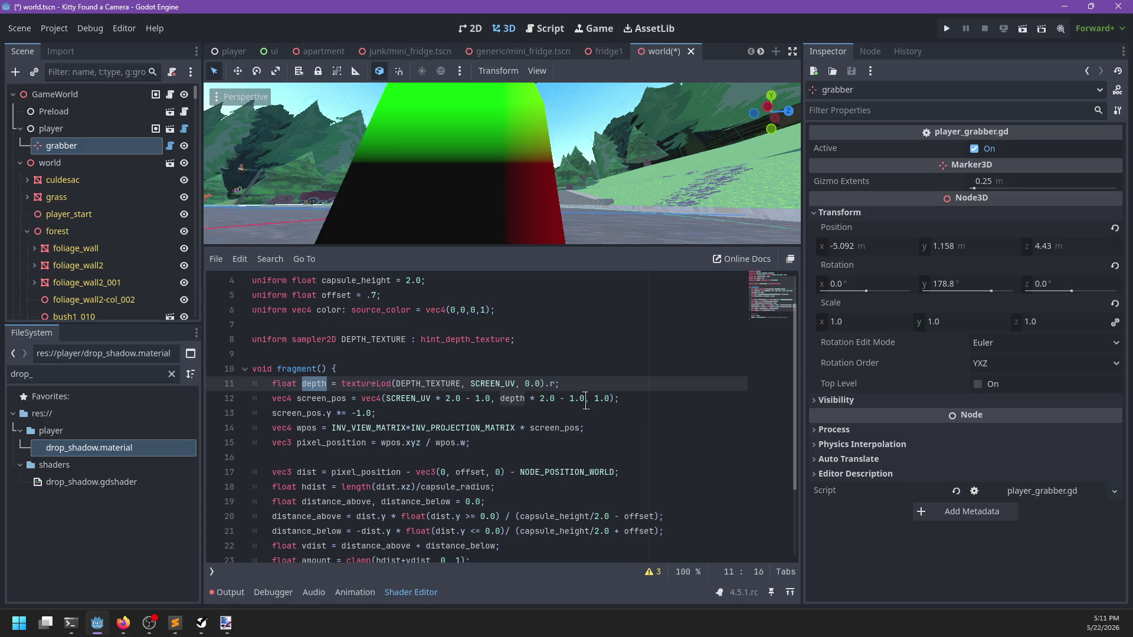
{"action": "left_click", "coordinate": [461, 412]}
{"action": "scroll", "coordinate": [437, 410], "scroll_direction": "down", "scroll_amount": 1}
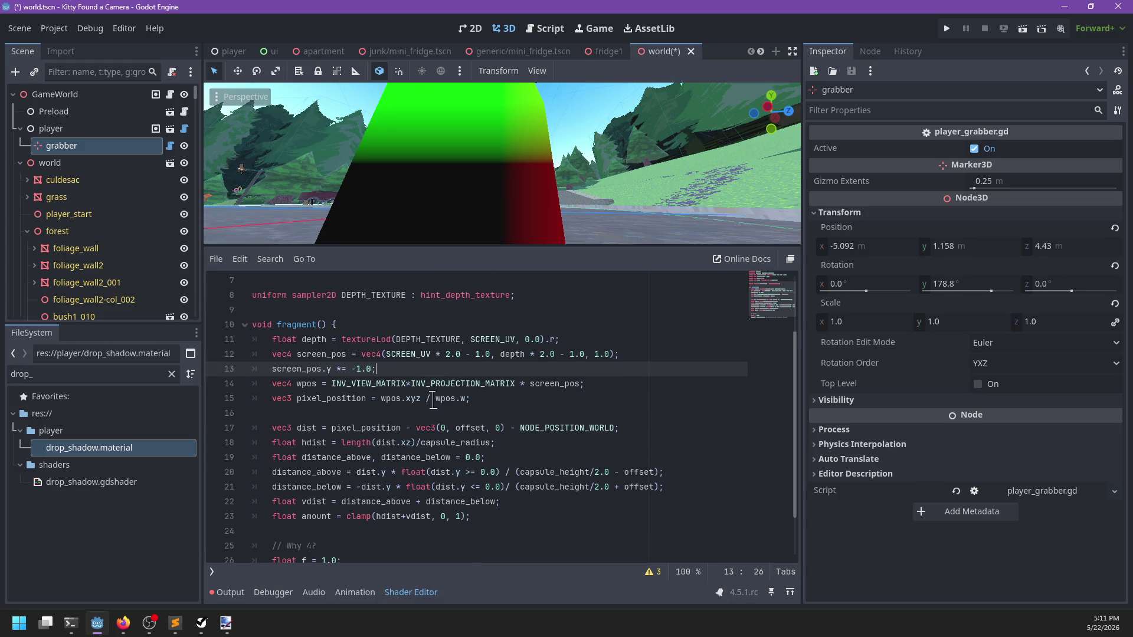
Step: Rename screen_pos to clip_pos throughout the shader
{"action": "double_click", "coordinate": [319, 354]}
{"action": "scroll", "coordinate": [319, 355], "scroll_direction": "down", "scroll_amount": 1}
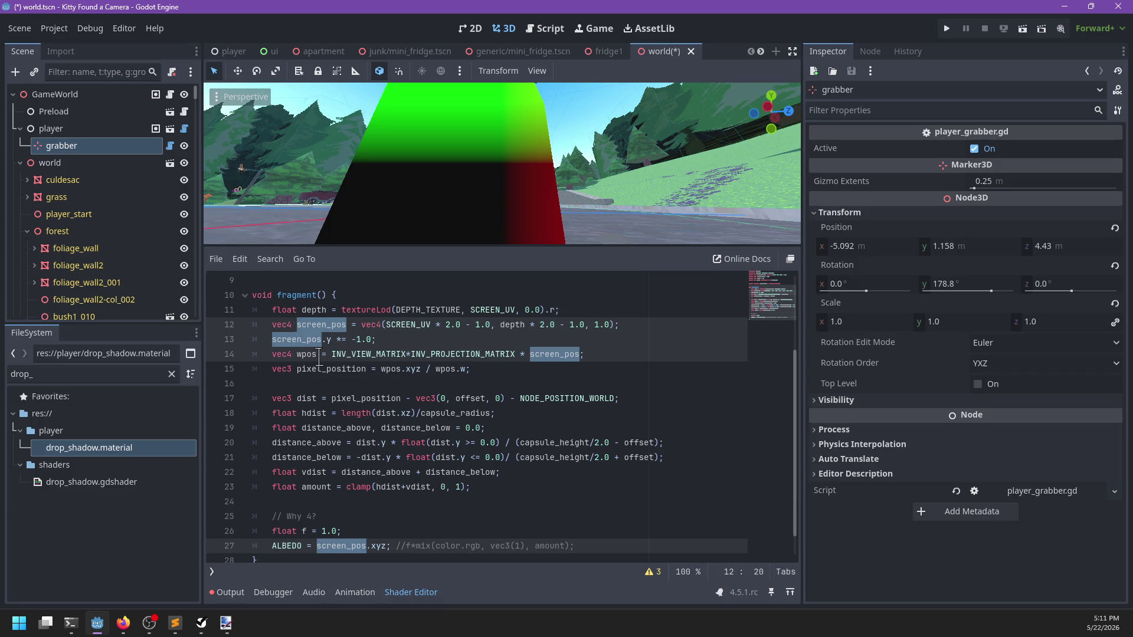
{"action": "type", "text": "clip_pos"}
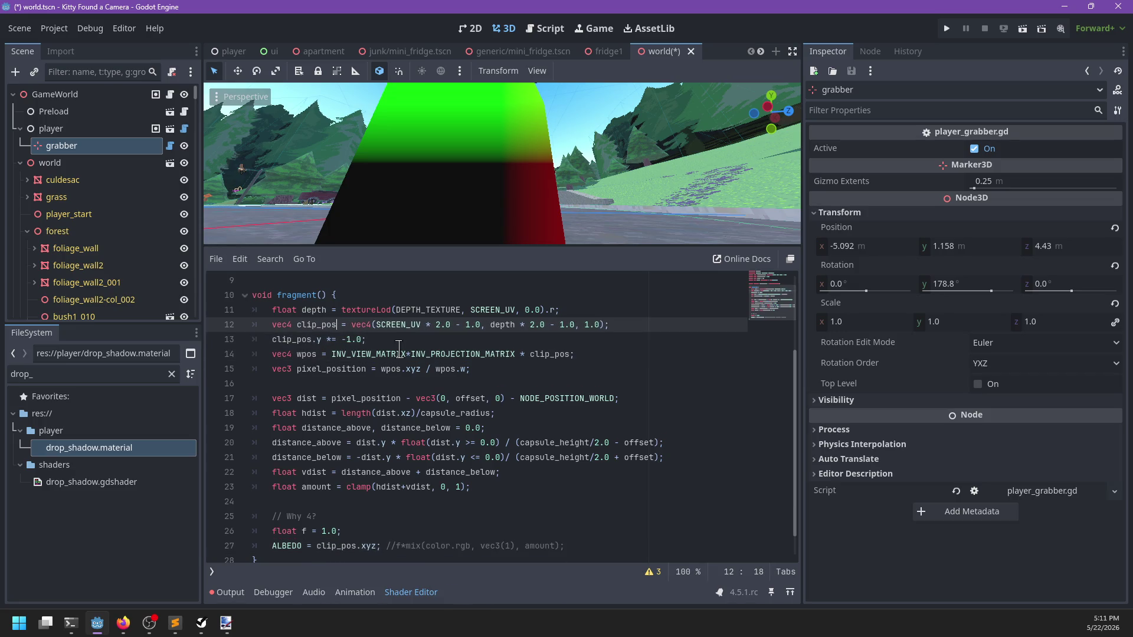
{"action": "left_click", "coordinate": [403, 339]}
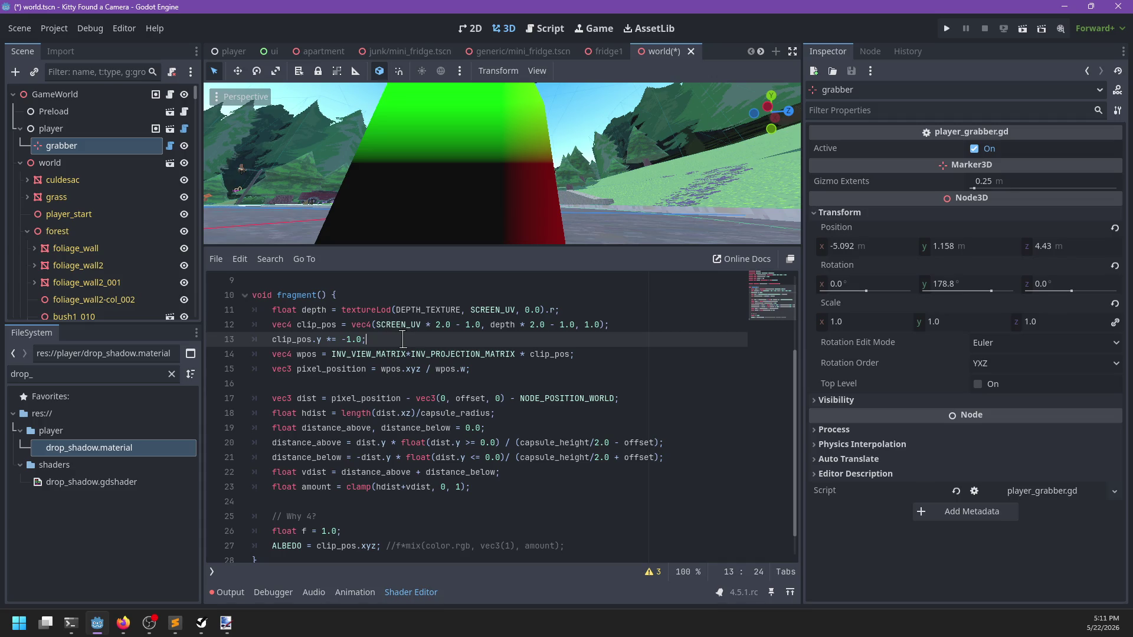
Step: Zoom the viewport out and back in to inspect the capsule's green-and-black colouring
{"action": "scroll", "coordinate": [595, 150], "scroll_direction": "down", "scroll_amount": 5}
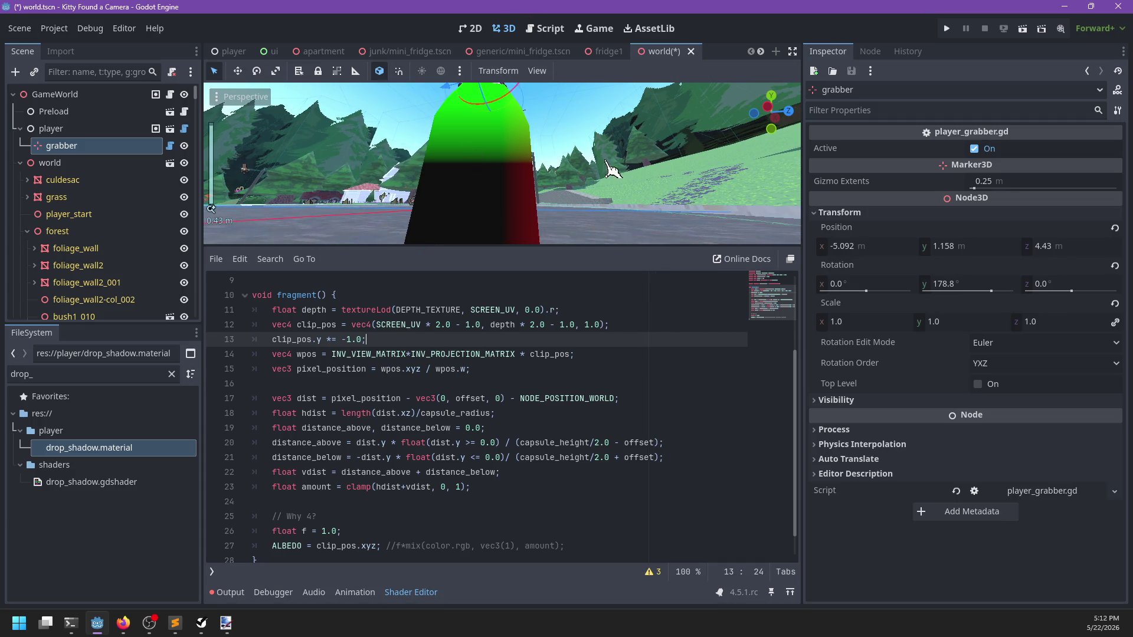
{"action": "scroll", "coordinate": [593, 147], "scroll_direction": "down", "scroll_amount": 15}
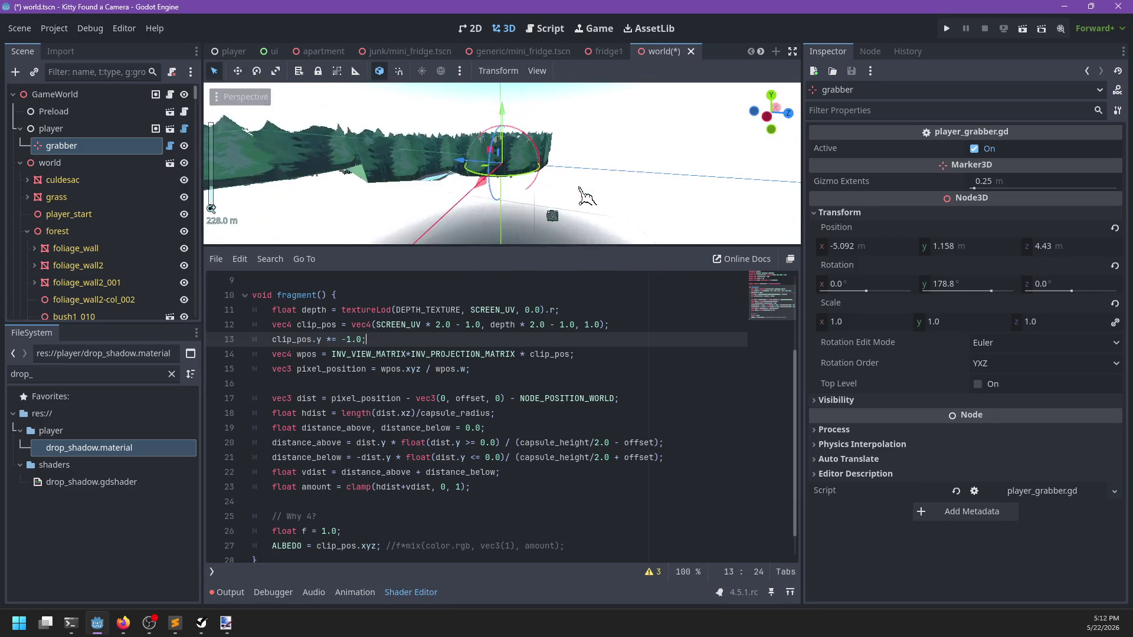
{"action": "scroll", "coordinate": [584, 181], "scroll_direction": "up", "scroll_amount": 15}
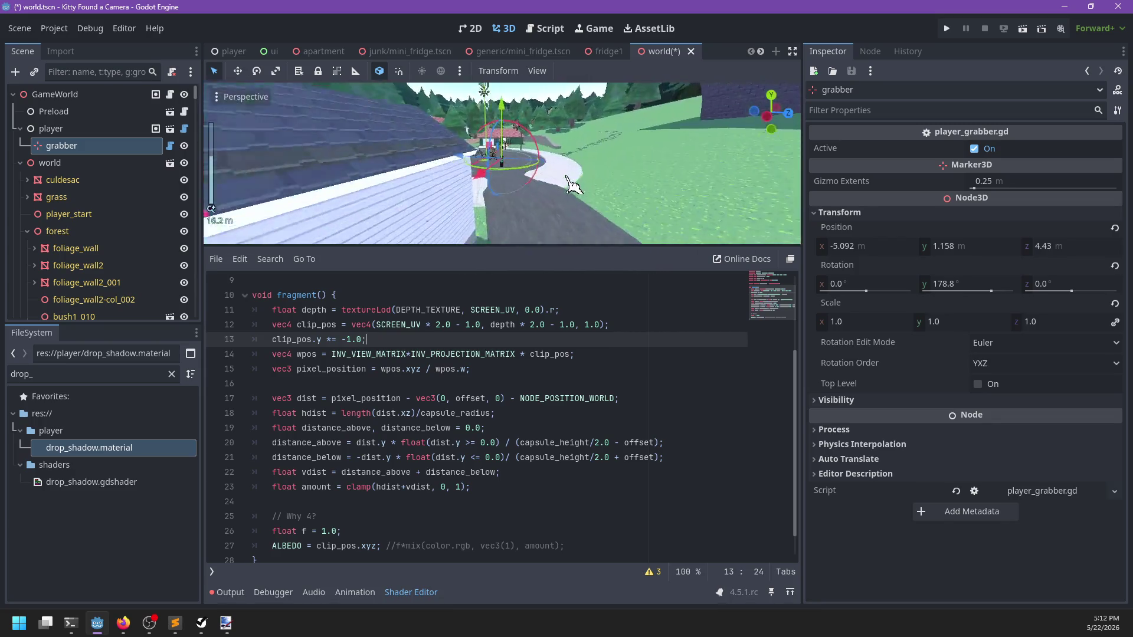
{"action": "scroll", "coordinate": [569, 185], "scroll_direction": "up", "scroll_amount": 6}
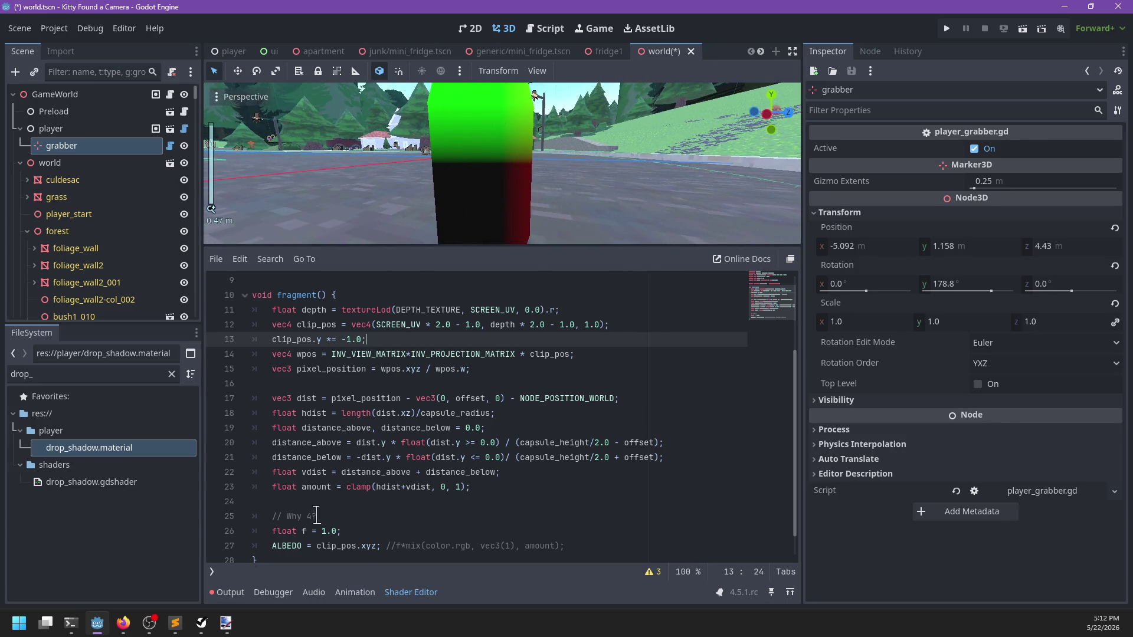
Step: Glance at the OpenGL coordinates image results, then return to the shader code
{"action": "mouse_move", "coordinate": [124, 626]}
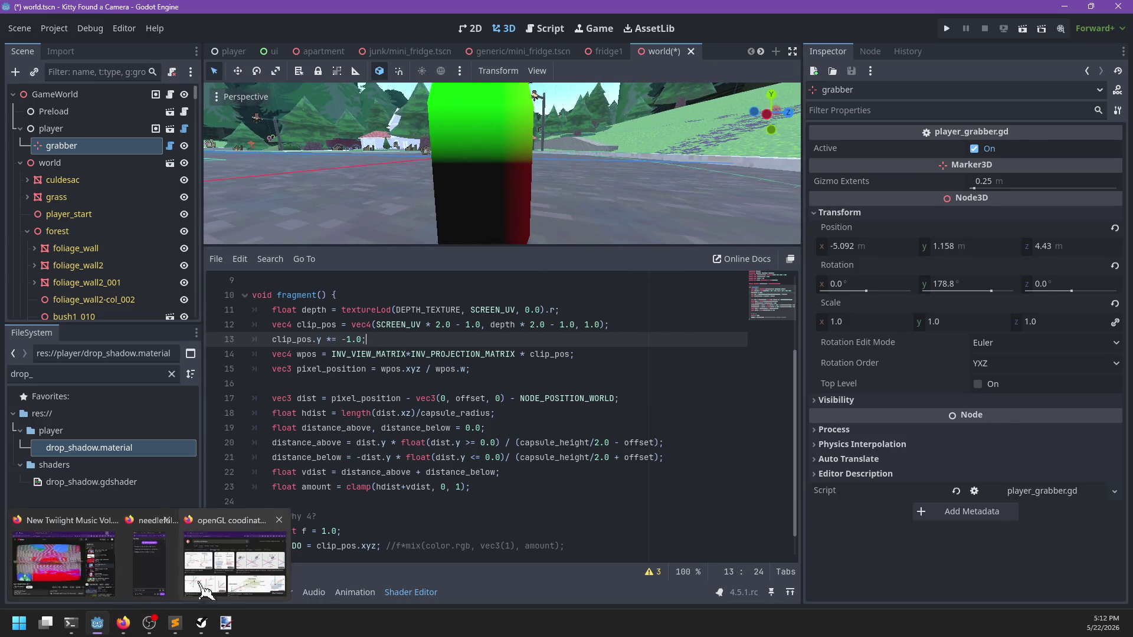
{"action": "left_click", "coordinate": [236, 561]}
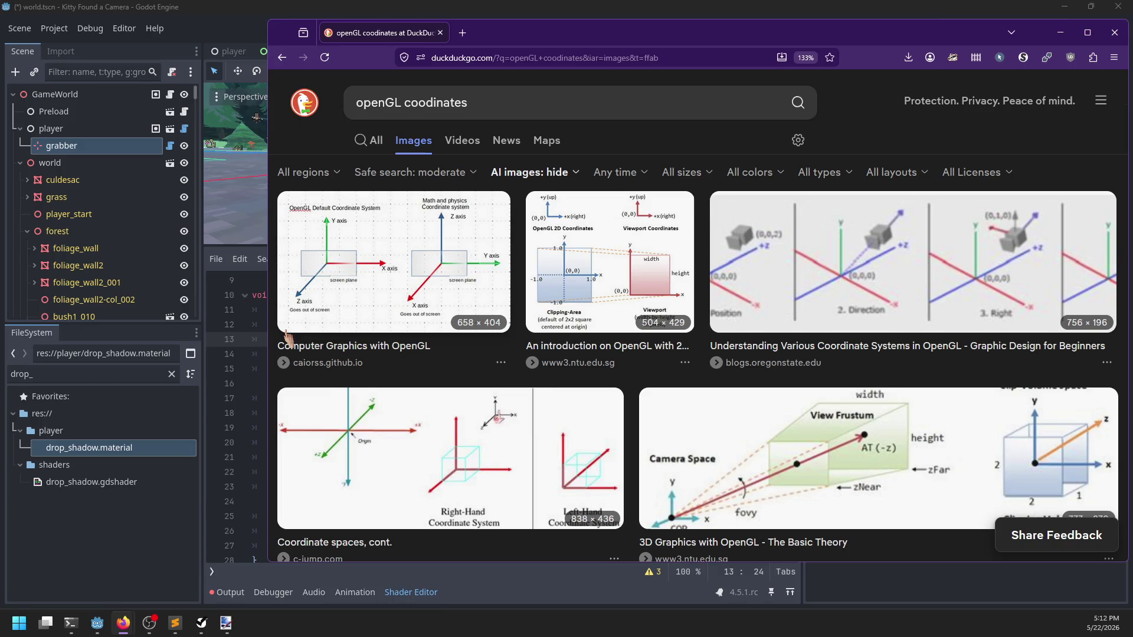
{"action": "left_click", "coordinate": [195, 8]}
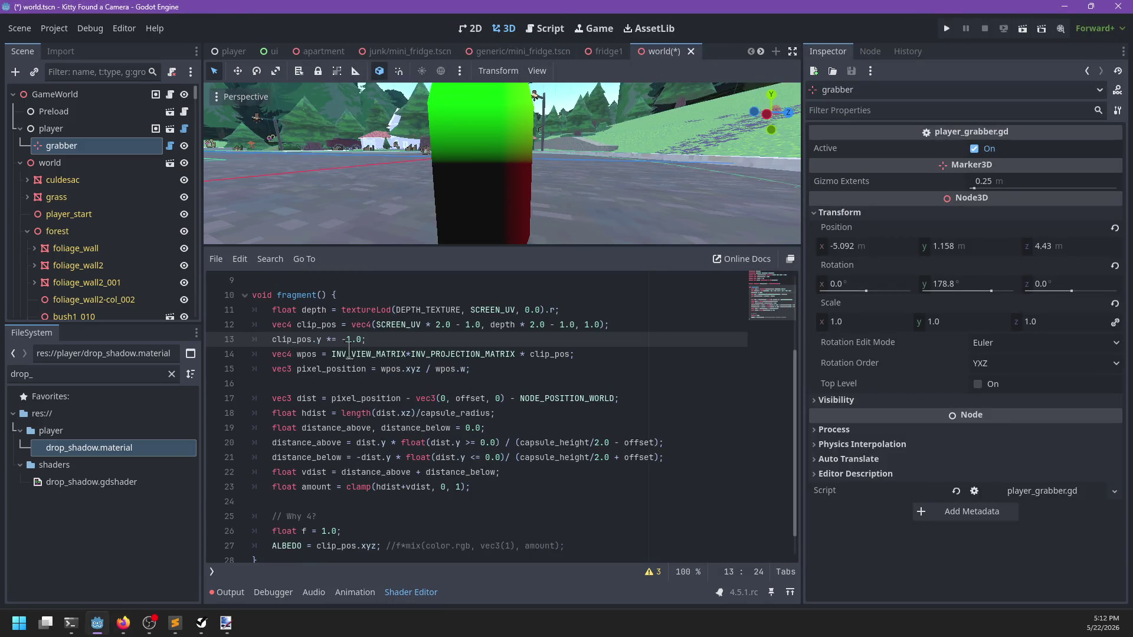
Step: Change line 13 to clip_pos.yz *= -1.0; so the capsule turns blue
{"action": "left_click", "coordinate": [322, 340]}
{"action": "type", "text": "x"}
{"action": "key", "text": "Delete"}
{"action": "key", "text": "BackSpace"}
{"action": "type", "text": "yz"}
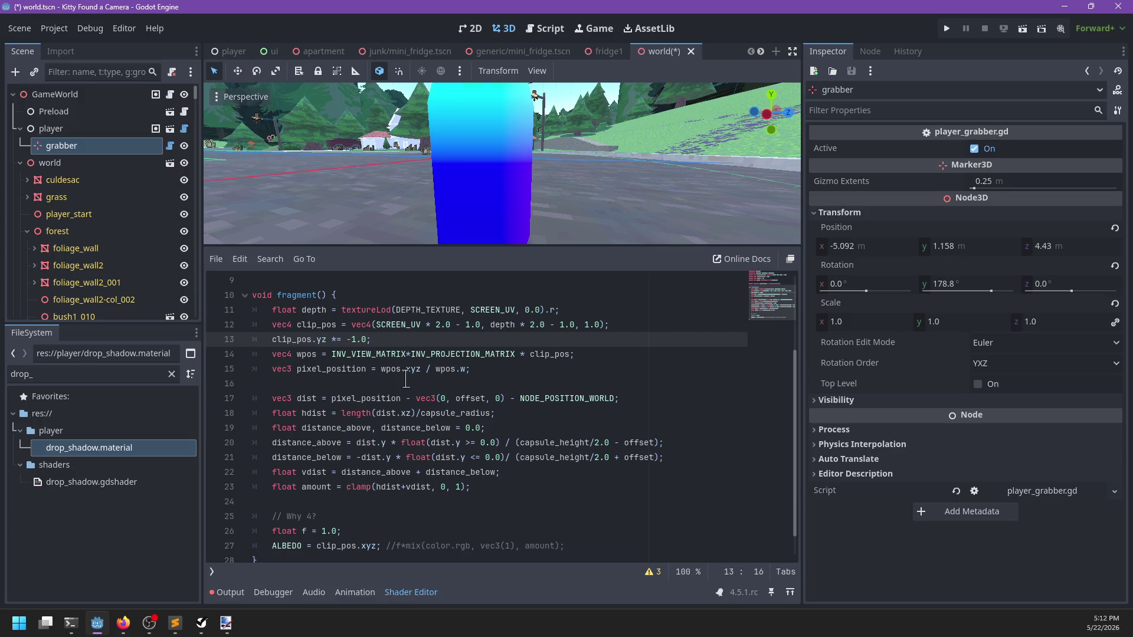
Step: Zoom to check the blue capsule, then bring the coordinates image results back
{"action": "scroll", "coordinate": [575, 169], "scroll_direction": "down", "scroll_amount": 10}
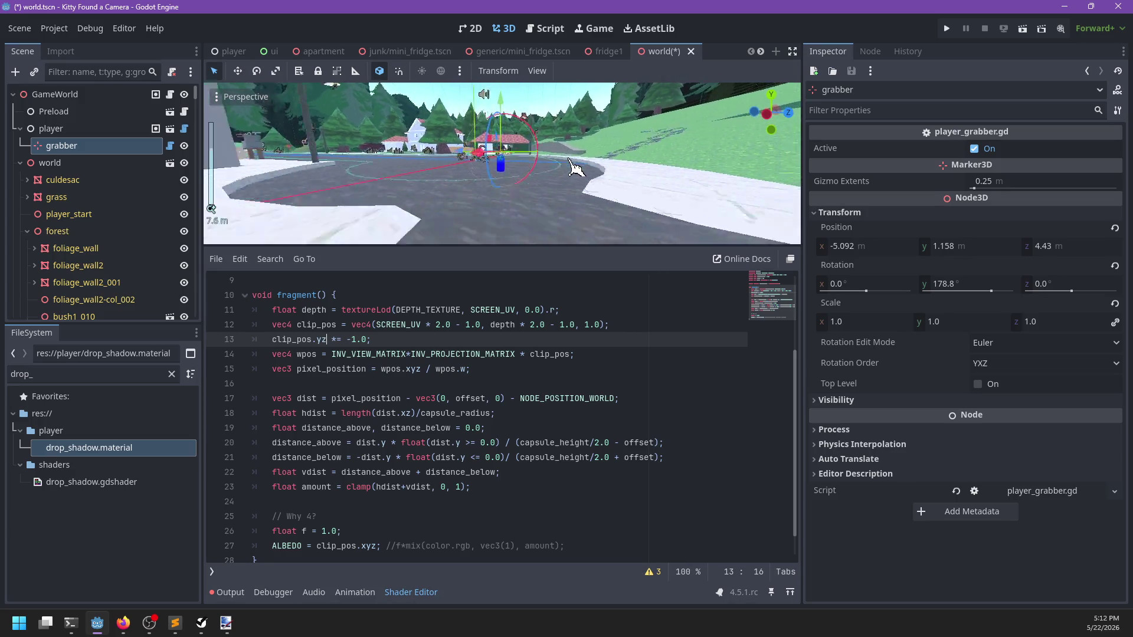
{"action": "scroll", "coordinate": [575, 168], "scroll_direction": "up", "scroll_amount": 15}
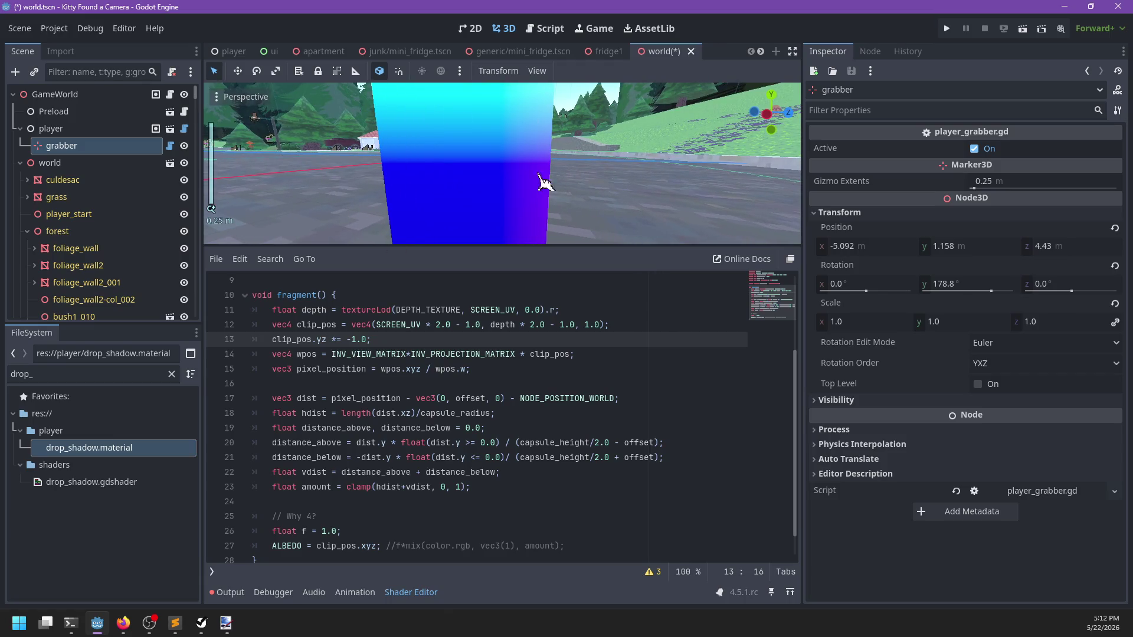
{"action": "key", "text": "alt+Tab"}
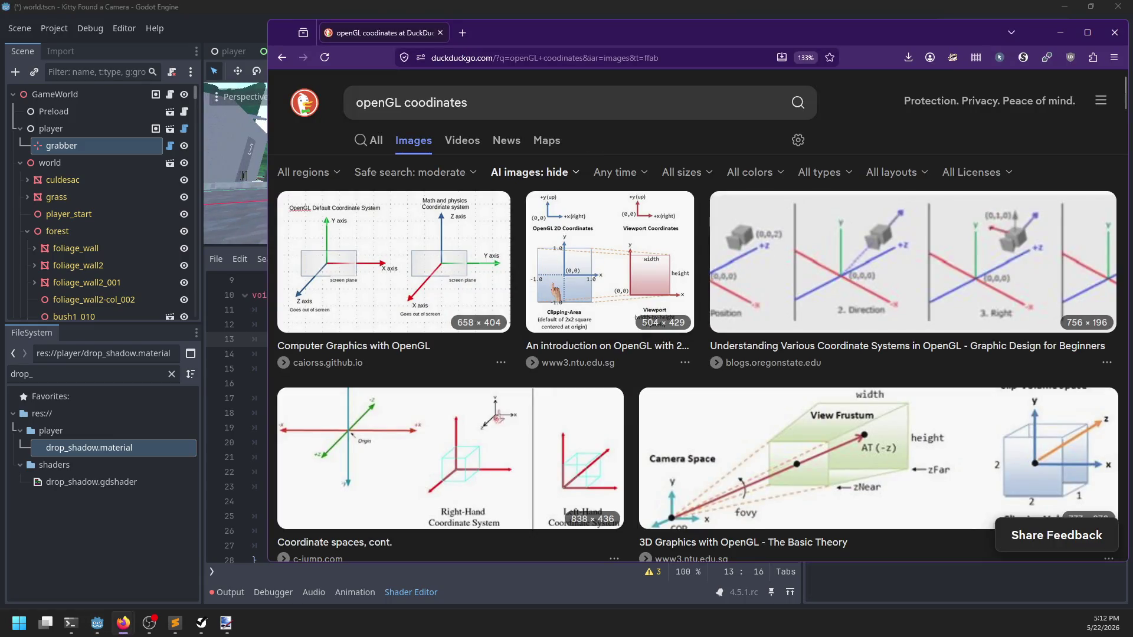
Step: Preview the '3D Graphics with OpenGL' clip-volume diagram, then search 'openGL clip space coordinates' in a new tab
{"action": "scroll", "coordinate": [574, 324], "scroll_direction": "down", "scroll_amount": 2}
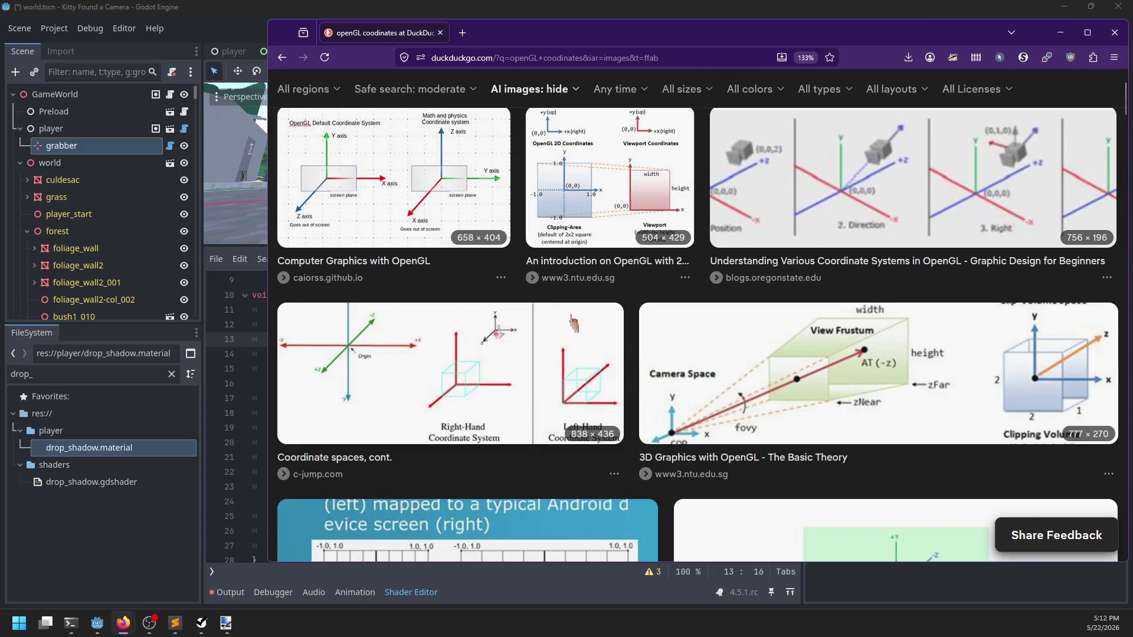
{"action": "left_click", "coordinate": [1032, 368]}
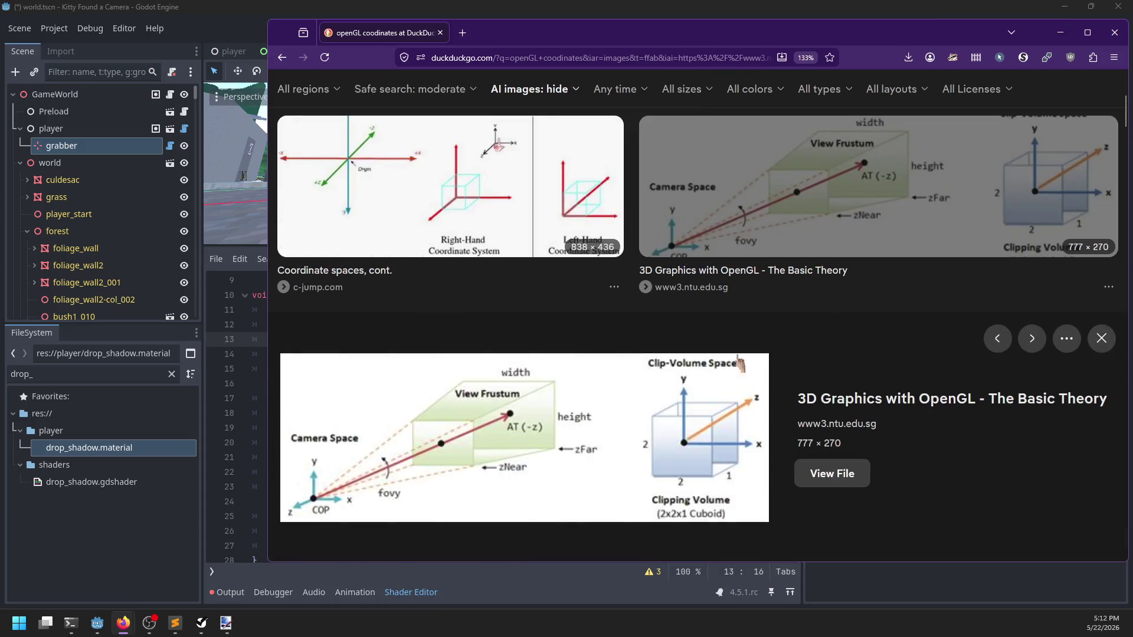
{"action": "left_click", "coordinate": [462, 33]}
{"action": "type", "text": "openGL clip"}
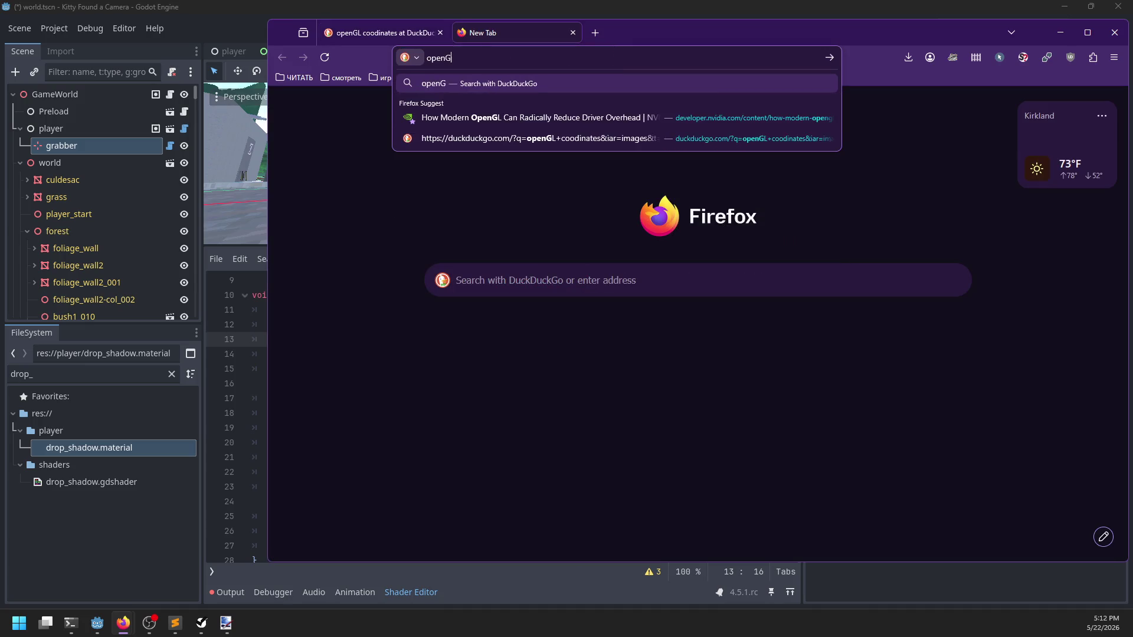
{"action": "type", "text": " space"}
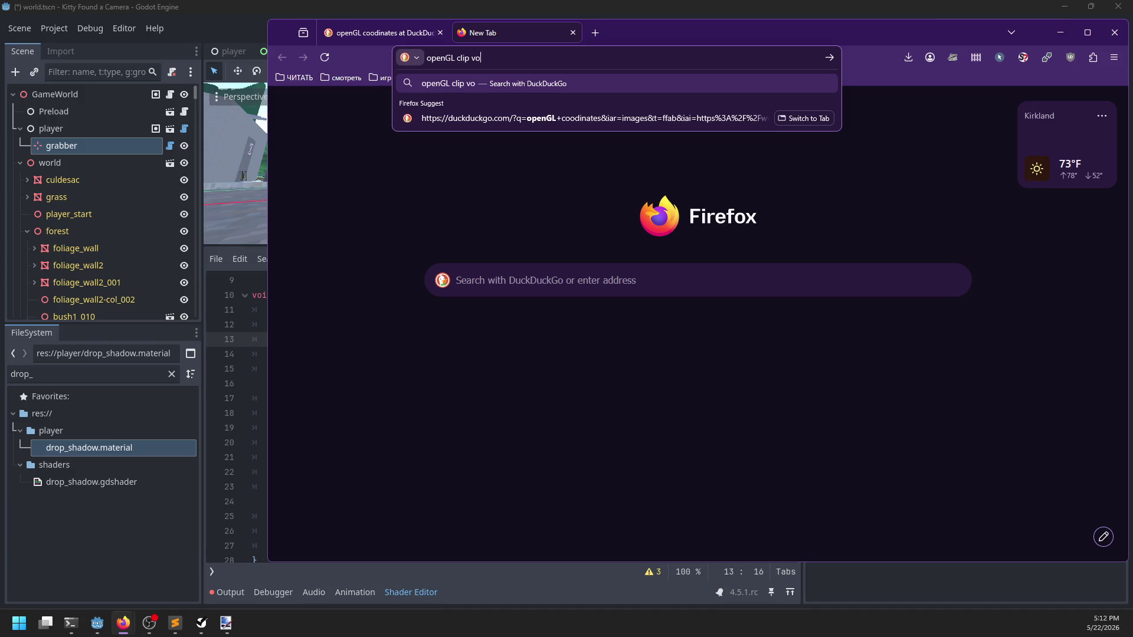
{"action": "key", "text": "ctrl+BackSpace"}
{"action": "type", "text": "c"}
{"action": "key", "text": "BackSpace"}
{"action": "type", "text": "sp"}
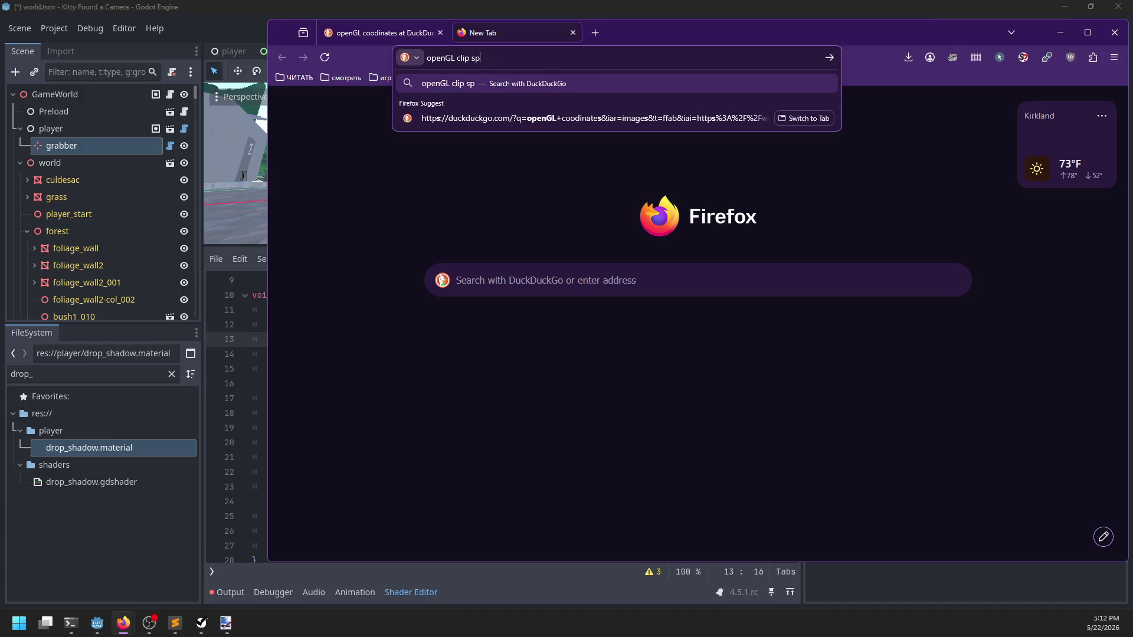
{"action": "type", "text": "ace coordinates"}
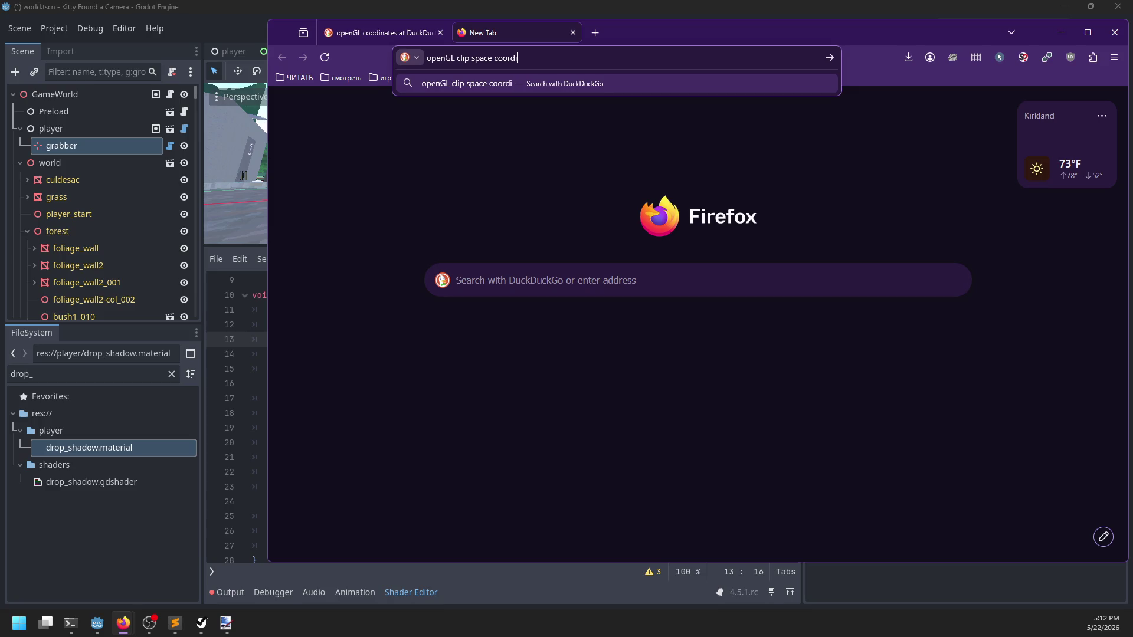
{"action": "key", "text": "Return"}
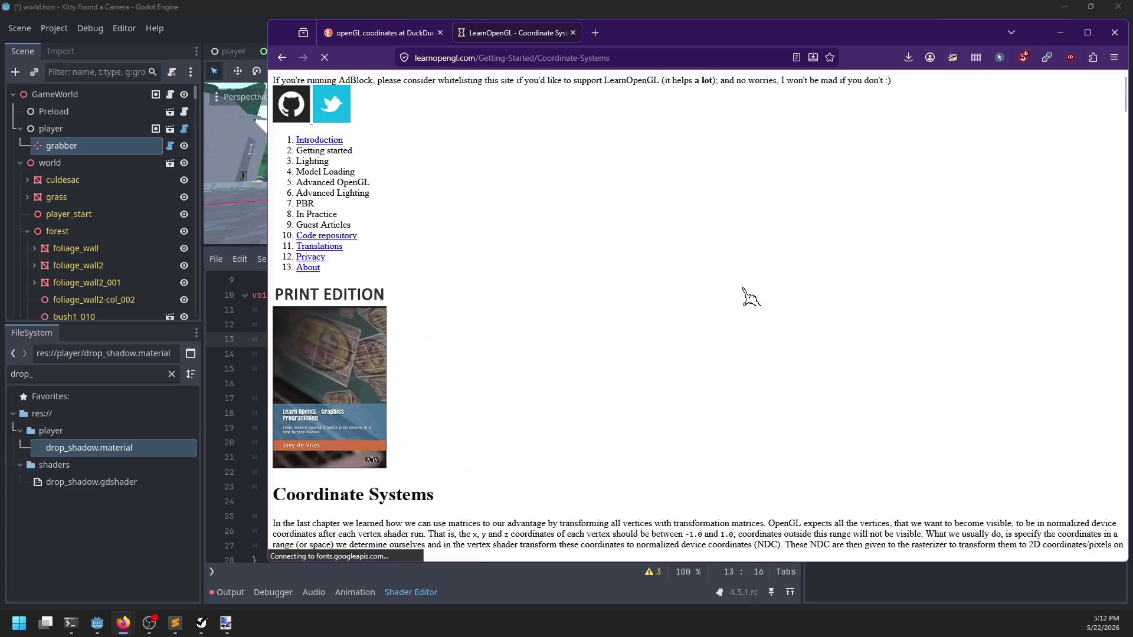
Step: Scroll down LearnOpenGL's Coordinate Systems page and maximize the Firefox window to full screen
{"action": "scroll", "coordinate": [741, 296], "scroll_direction": "down", "scroll_amount": 5}
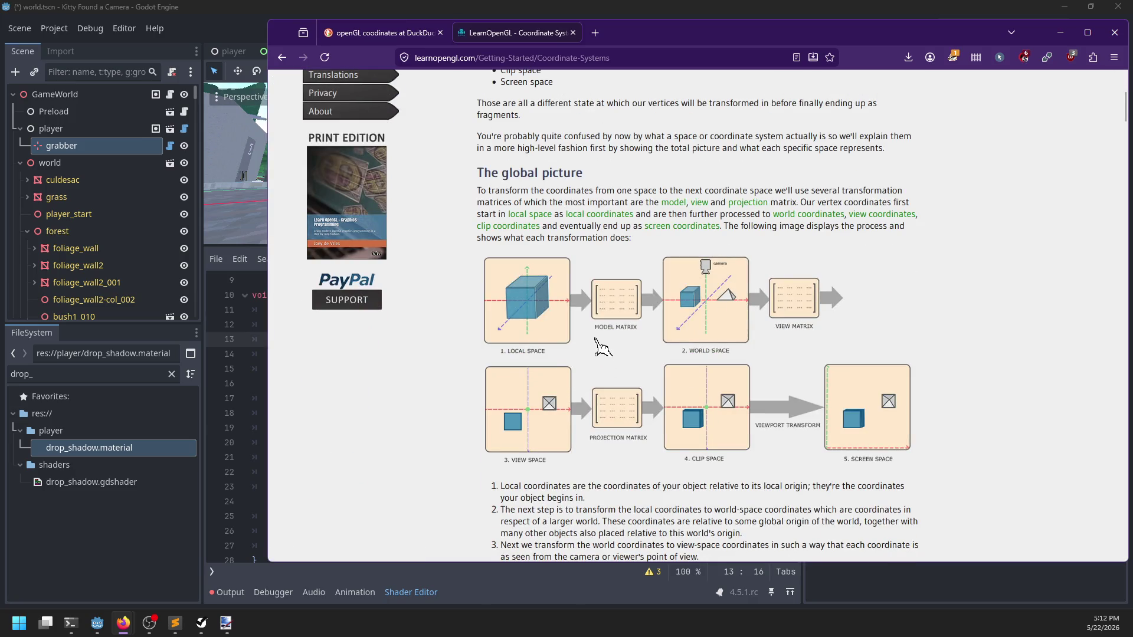
{"action": "scroll", "coordinate": [602, 348], "scroll_direction": "down", "scroll_amount": 15}
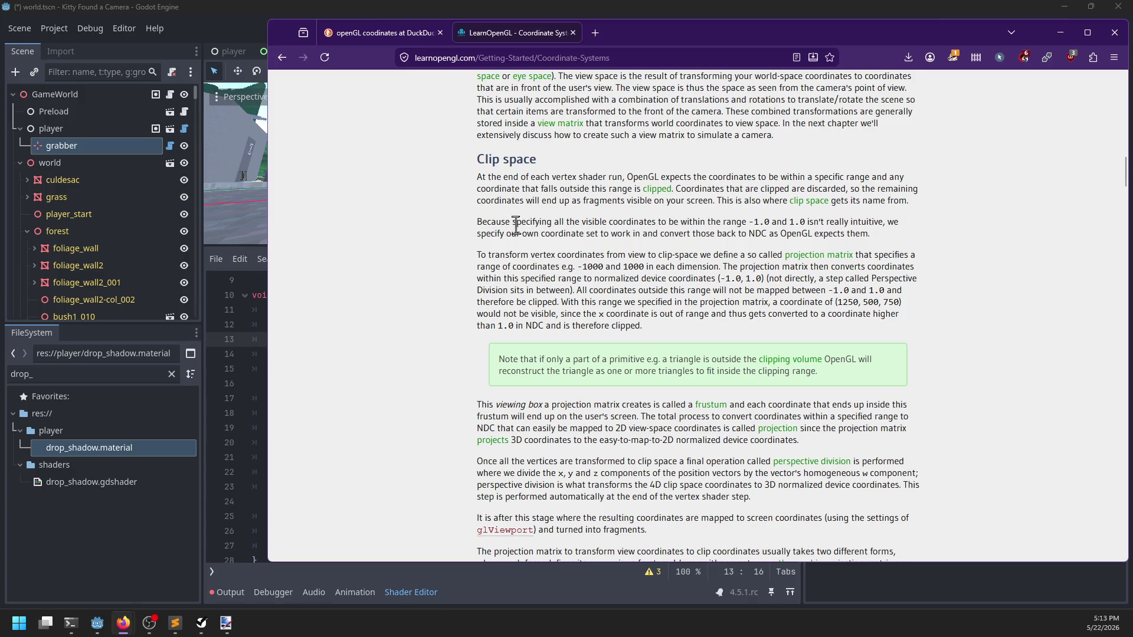
{"action": "double_click", "coordinate": [662, 34]}
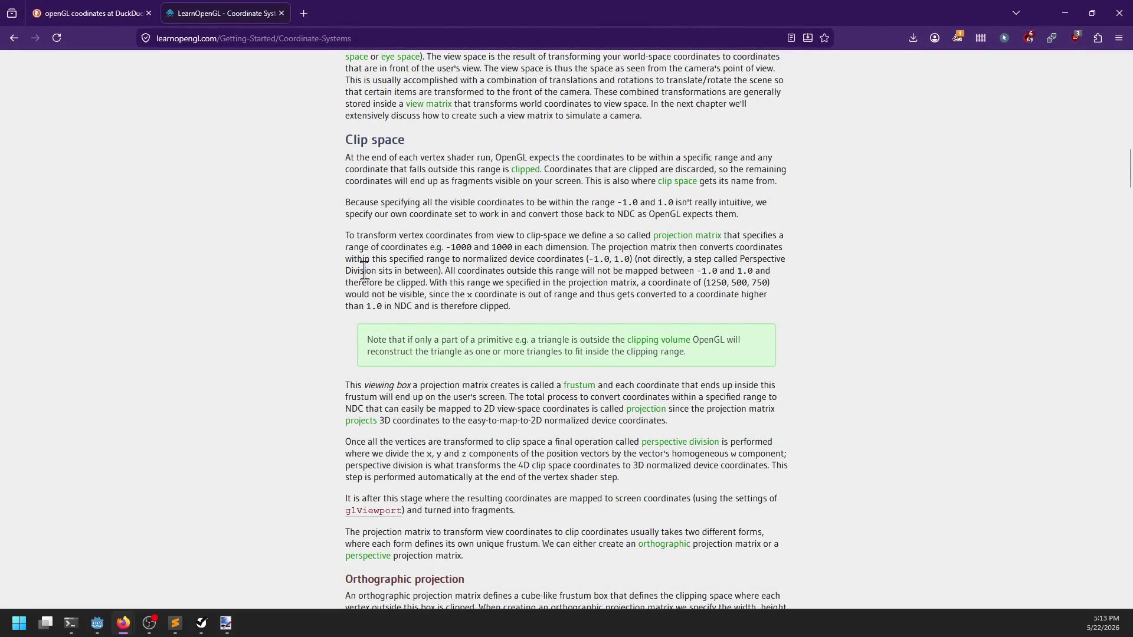
Step: Read the Clip space section, settling on its -1.0 to 1.0 NDC range explanation
{"action": "scroll", "coordinate": [365, 271], "scroll_direction": "down", "scroll_amount": 4}
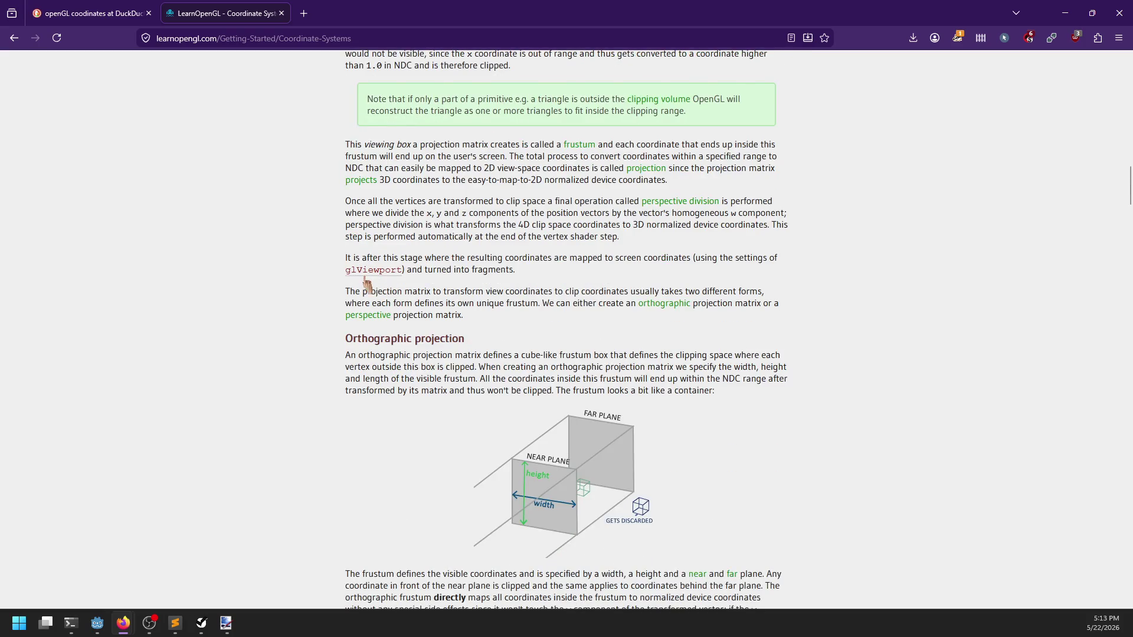
{"action": "scroll", "coordinate": [366, 287], "scroll_direction": "up", "scroll_amount": 1}
{"action": "scroll", "coordinate": [301, 301], "scroll_direction": "down", "scroll_amount": 7}
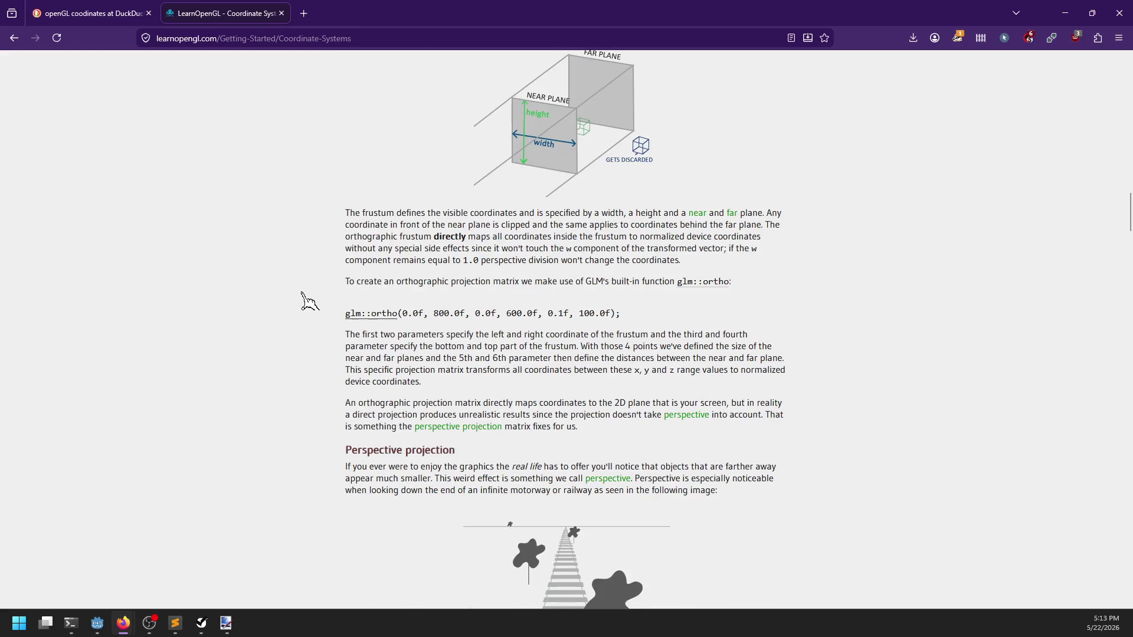
{"action": "scroll", "coordinate": [304, 301], "scroll_direction": "up", "scroll_amount": 6}
{"action": "scroll", "coordinate": [304, 301], "scroll_direction": "down", "scroll_amount": 9}
{"action": "scroll", "coordinate": [310, 301], "scroll_direction": "up", "scroll_amount": 4}
{"action": "scroll", "coordinate": [304, 301], "scroll_direction": "up", "scroll_amount": 10}
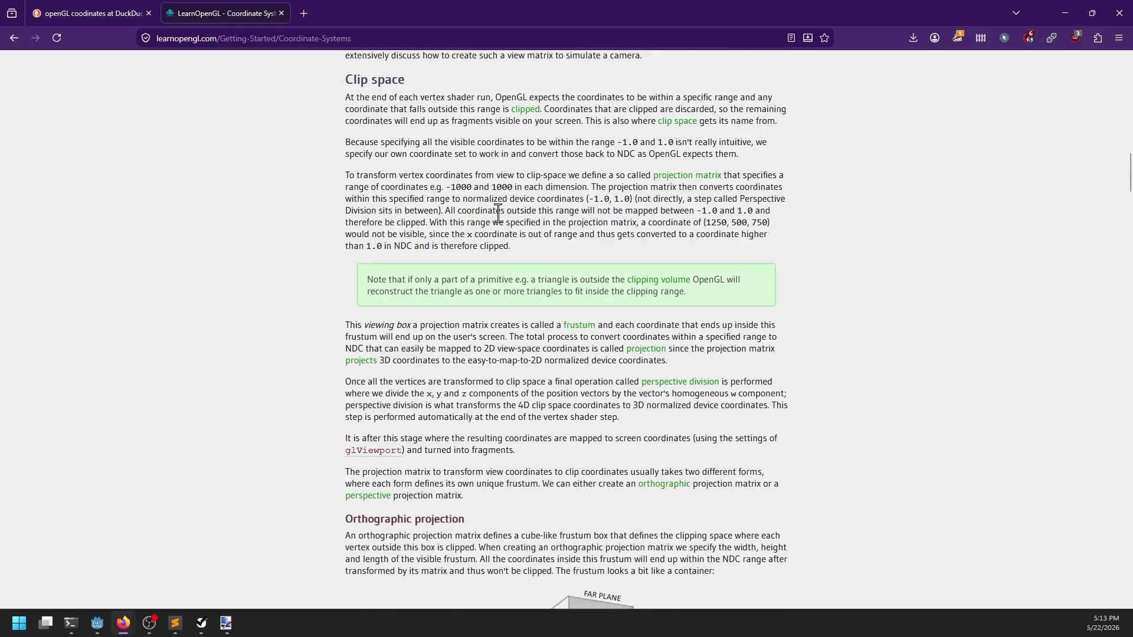
{"action": "scroll", "coordinate": [497, 214], "scroll_direction": "up", "scroll_amount": 2}
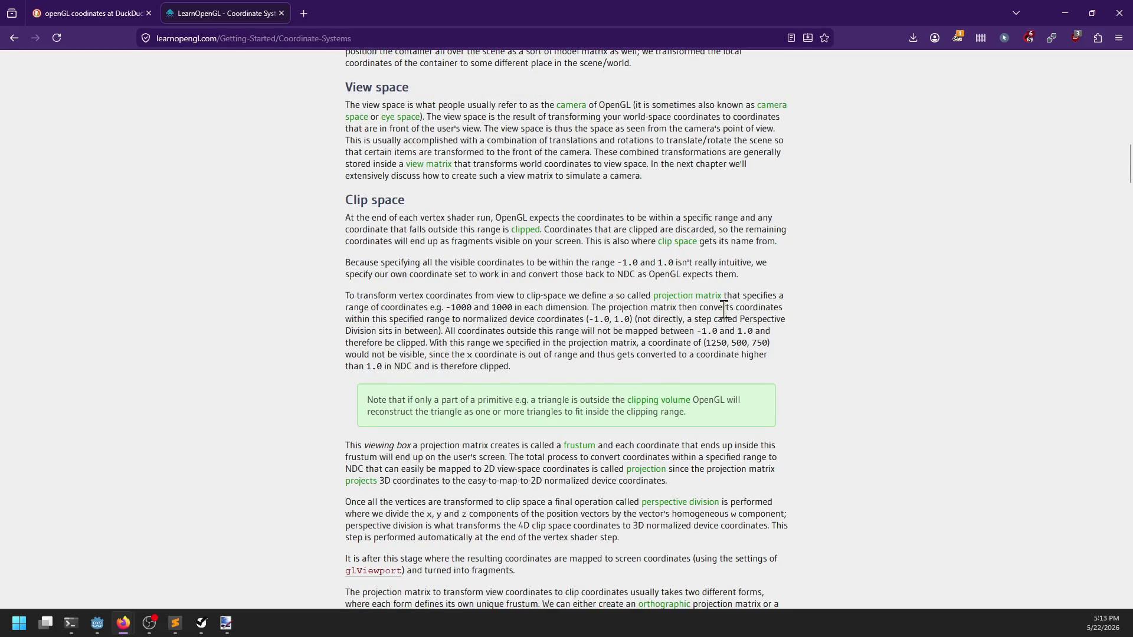